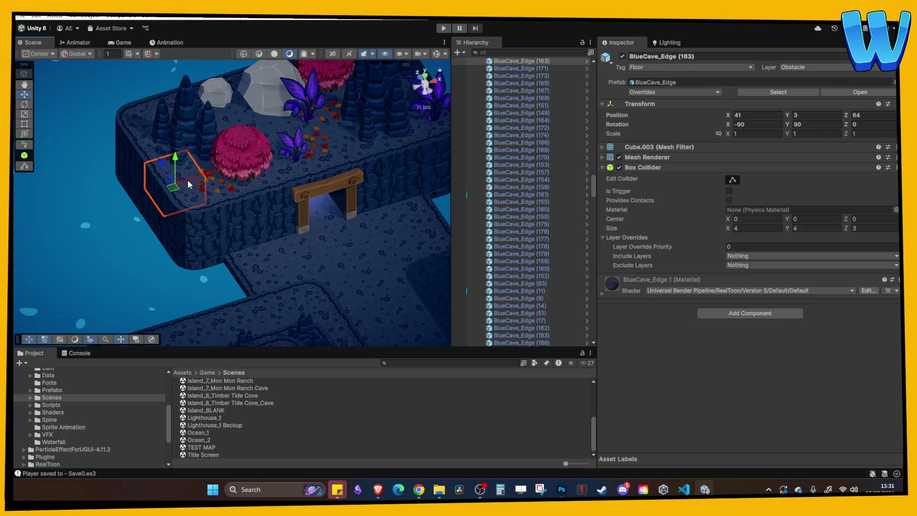
- Duplicate the stalagmite on the ledge with Ctrl+D to add a second one
mouse_move(187, 180)
mouse_down()
mouse_move(272, 180)
mouse_move(291, 163)
mouse_move(294, 108)
mouse_move(224, 110)
mouse_move(191, 81)
mouse_move(254, 148)
mouse_move(293, 110)
mouse_move(327, 130)
mouse_up()
click(291, 107)
click(254, 128)
key(ctrl+d)
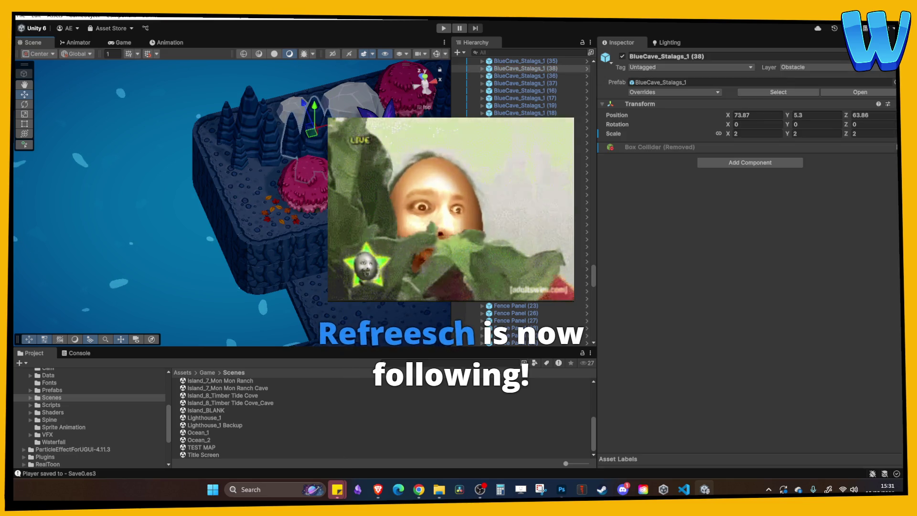
- Move the pink shrub (Shrub_1) to the left along the ledge
click(277, 198)
click(230, 213)
click(267, 203)
click(241, 210)
click(289, 203)
drag(289, 203, 253, 199)
- Move the fallen leaves up onto the upper ledge
click(248, 233)
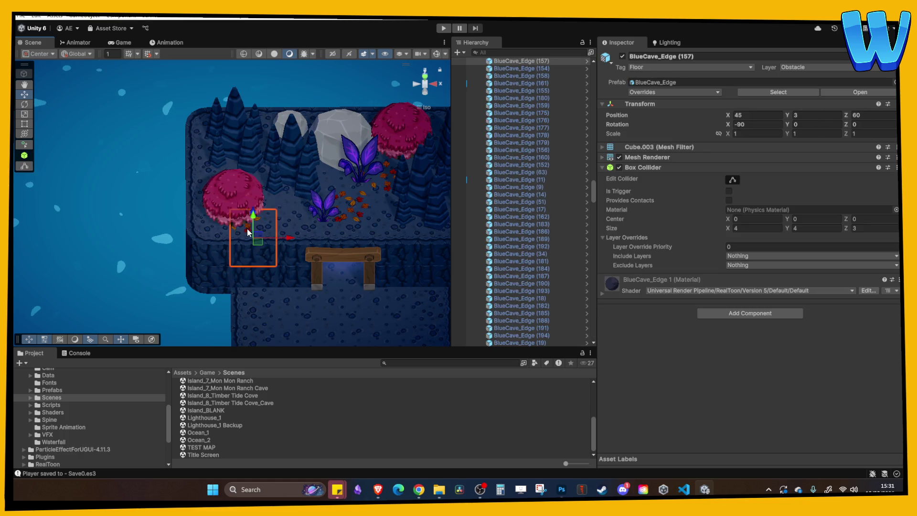
scroll(249, 229, up, 5)
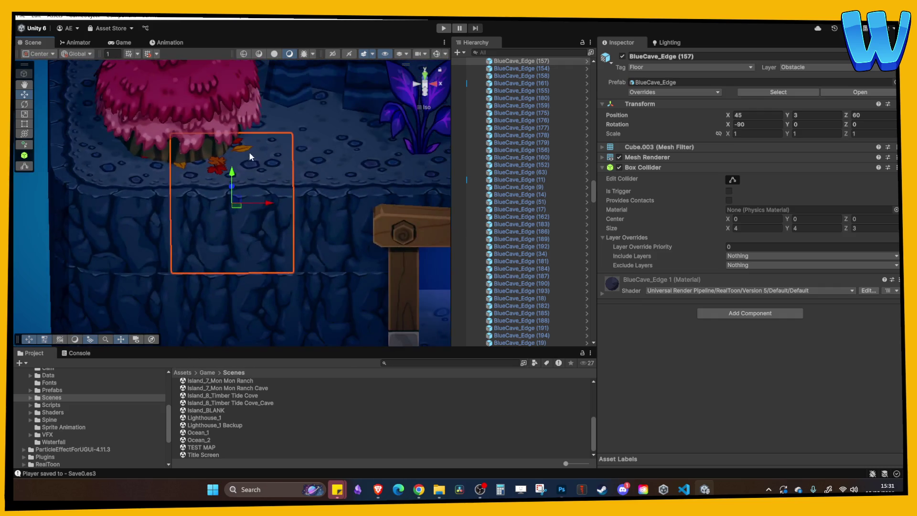
mouse_move(267, 145)
mouse_down()
mouse_move(222, 163)
mouse_move(181, 148)
mouse_up()
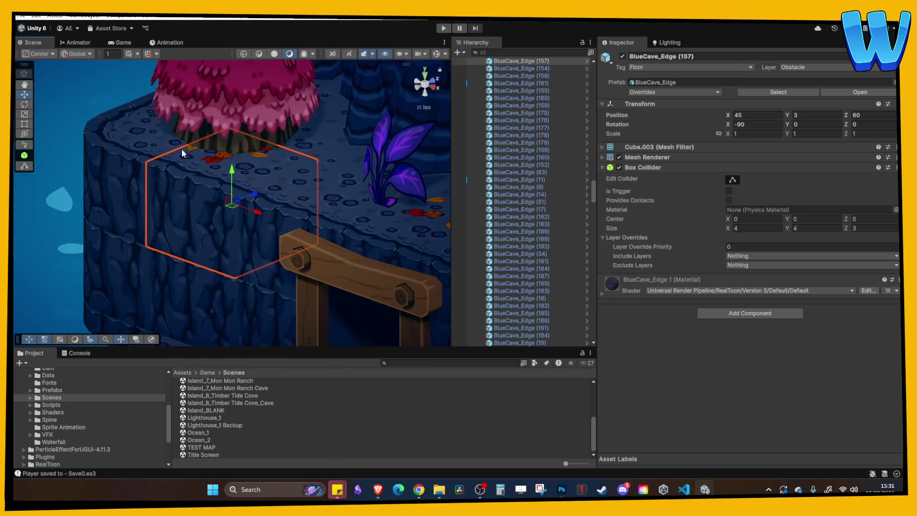
click(211, 152)
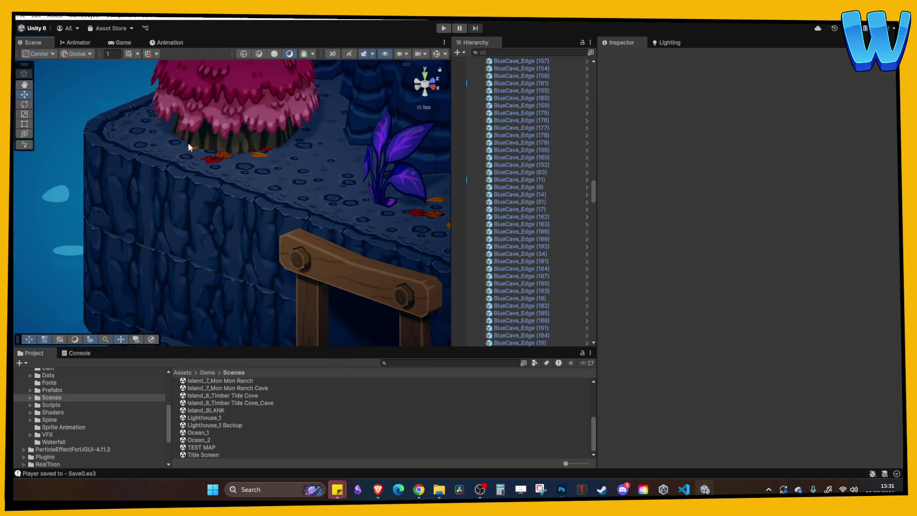
click(189, 143)
key(f)
drag(219, 161, 313, 134)
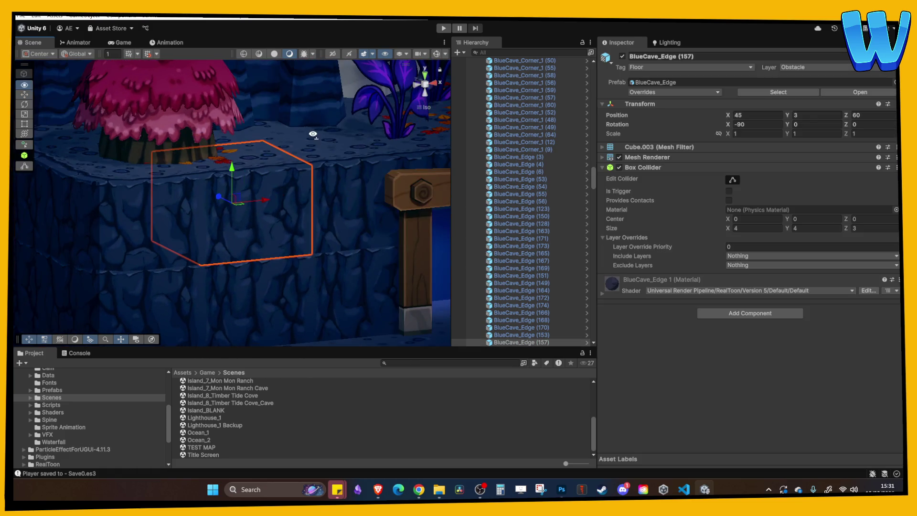
drag(235, 144, 227, 150)
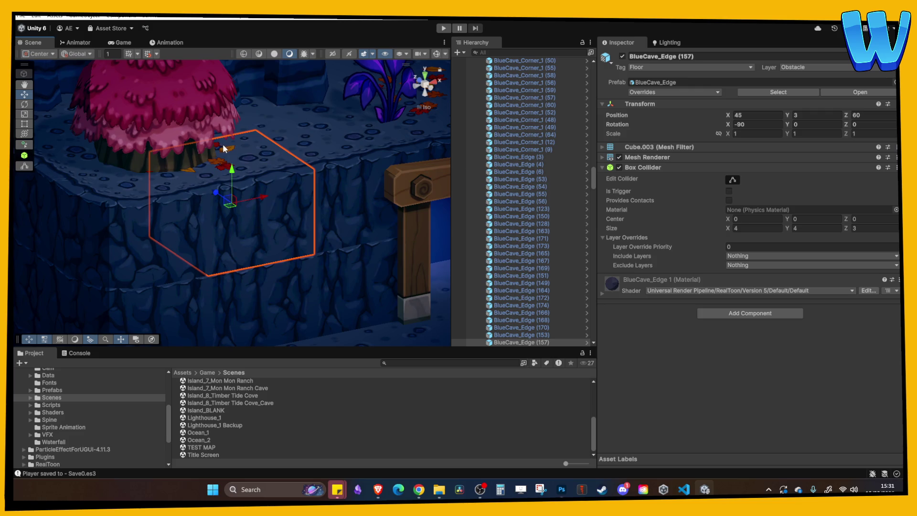
click(217, 169)
click(218, 165)
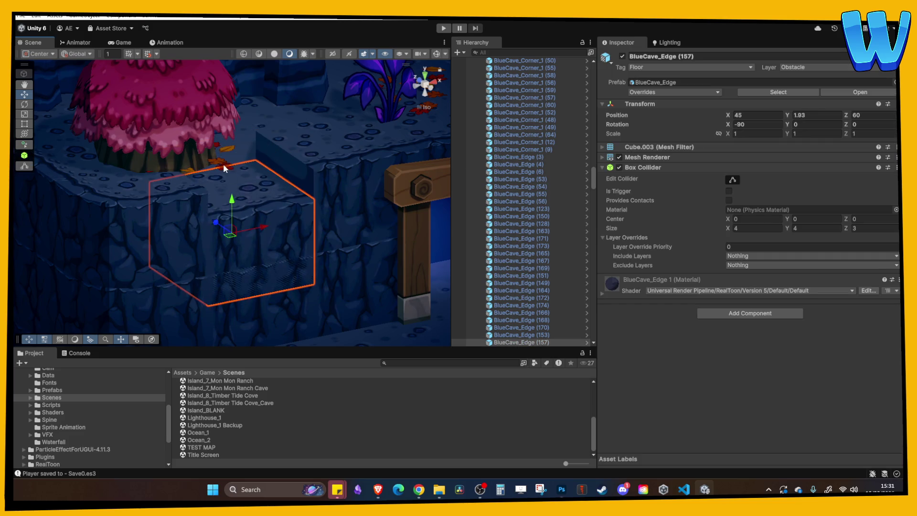
click(229, 164)
mouse_move(216, 149)
mouse_down()
mouse_move(283, 136)
mouse_move(263, 138)
mouse_up()
- Raise the edge tile below the shrub back to height 3
click(254, 200)
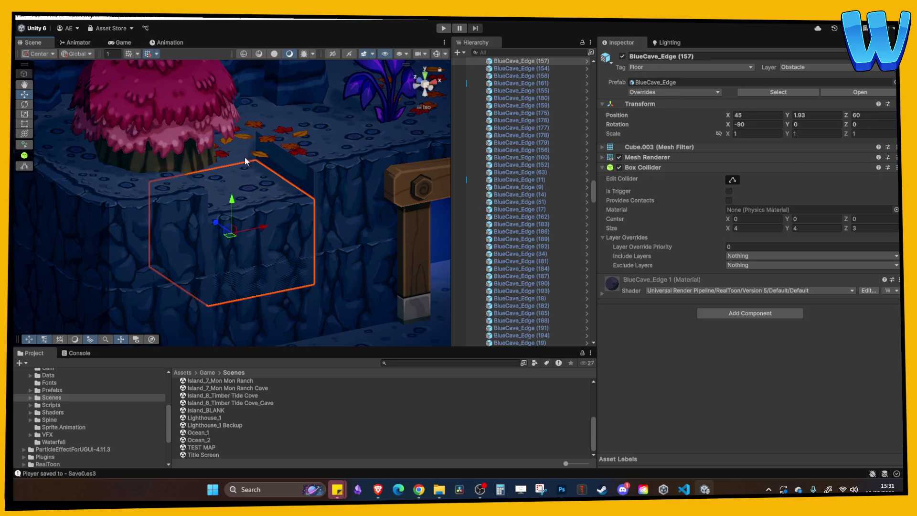
click(232, 165)
click(226, 179)
drag(232, 210, 232, 182)
- Inspect the neighbouring edge tiles and bring the lower part of the level into view
click(321, 143)
scroll(269, 182, down, 8)
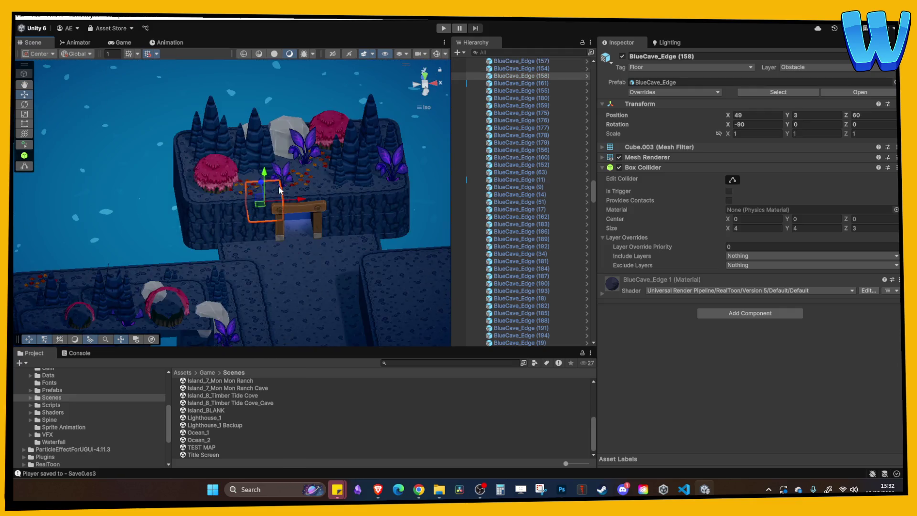
right_click(248, 202)
click(250, 178)
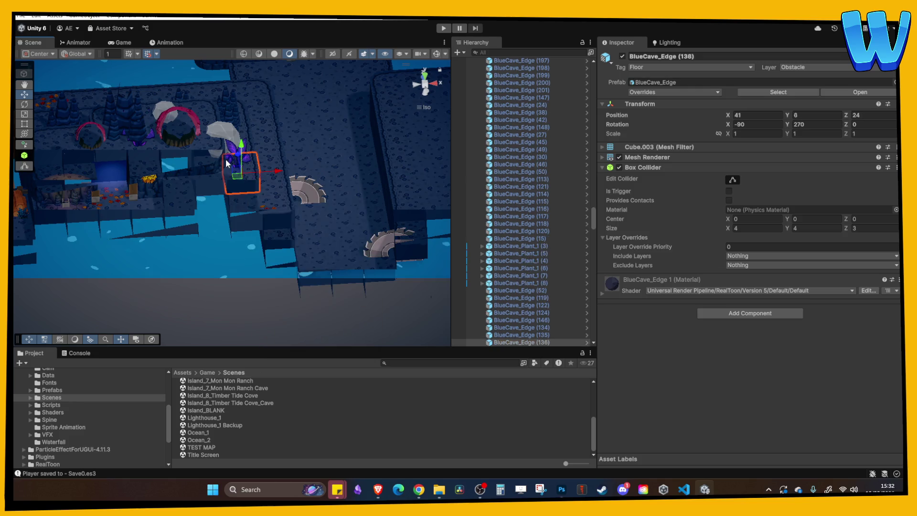
scroll(249, 190, down, 3)
scroll(230, 186, up, 5)
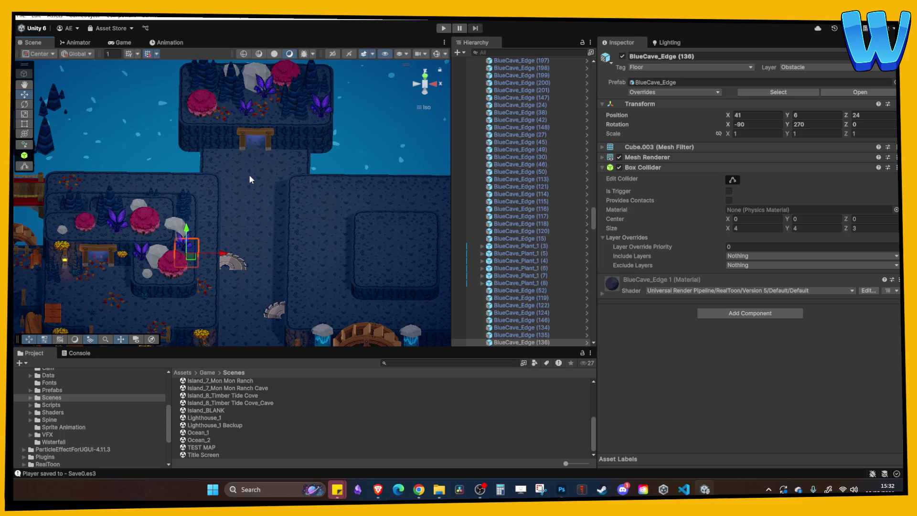
key(Down)
key(Down)
key(Down)
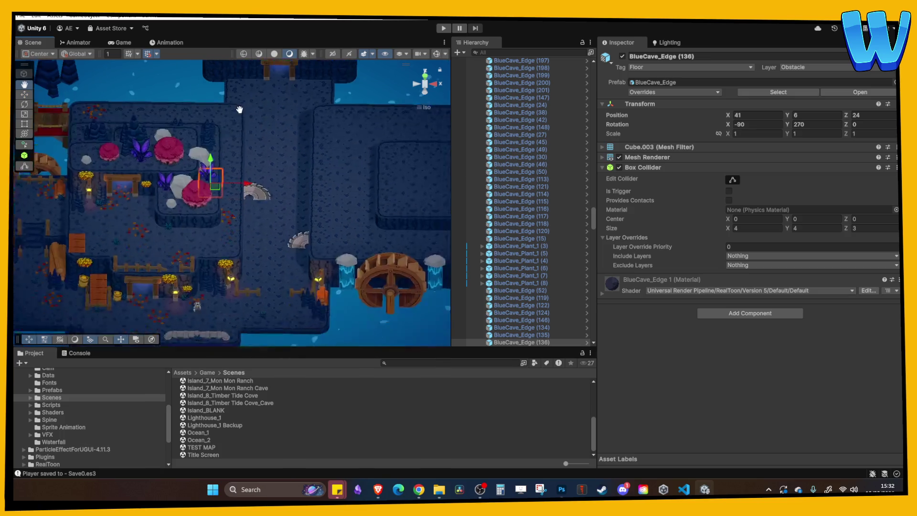
- Move Hanging Bush 2 onto the upper ledge wall, settled against the rock
click(234, 148)
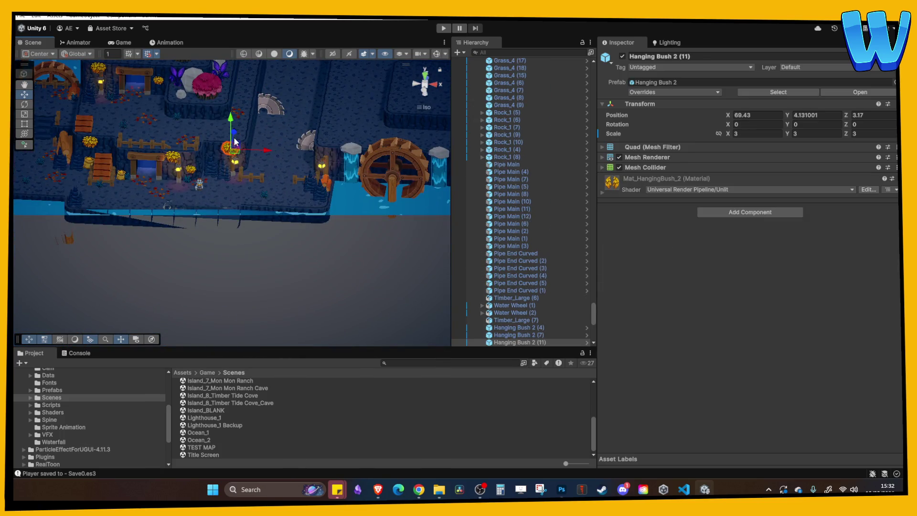
drag(273, 71, 225, 225)
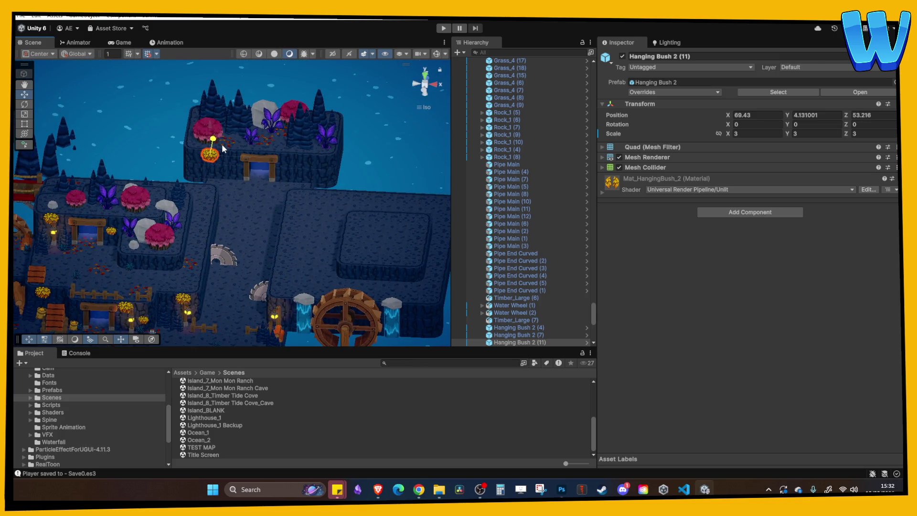
key(f)
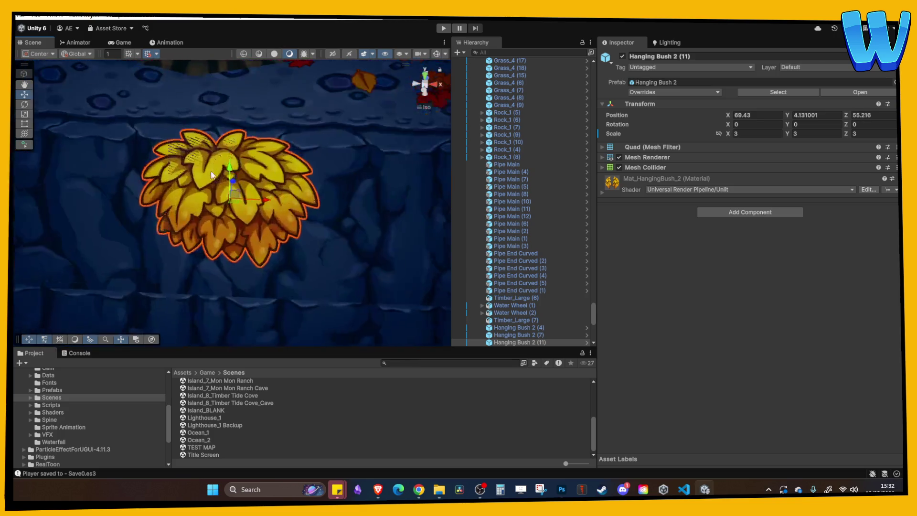
drag(236, 186, 239, 189)
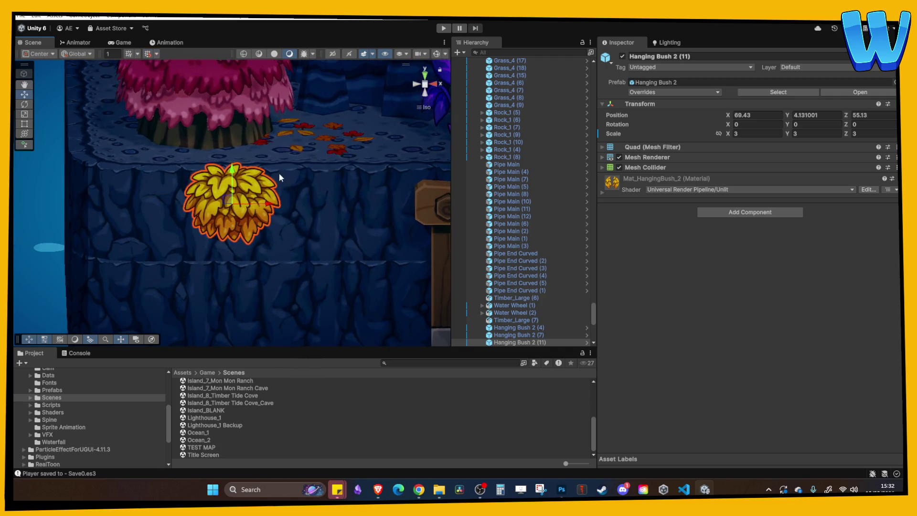
- Duplicate the hanging bush and slide the copy along X beside the doorway
scroll(281, 181, down, 2)
scroll(295, 210, down, 3)
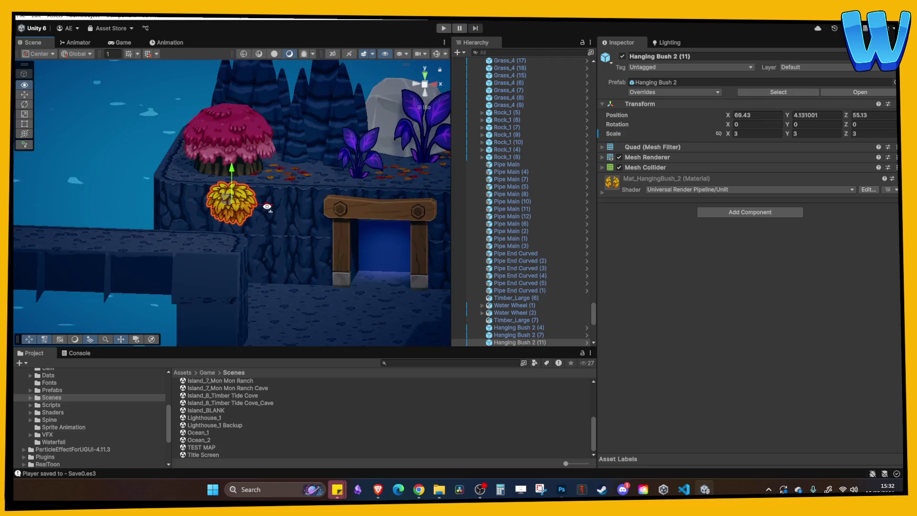
mouse_move(288, 223)
mouse_down()
mouse_move(191, 173)
mouse_move(444, 181)
mouse_move(333, 165)
mouse_move(337, 154)
mouse_move(383, 152)
mouse_up()
key(ctrl+d)
key(ctrl+d)
- Orbit around the ledge and select a standing lamp
click(375, 154)
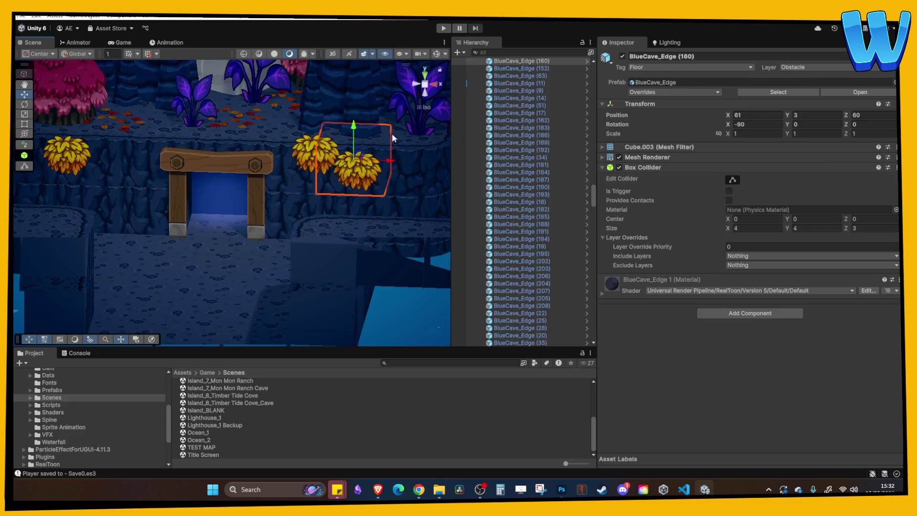
scroll(399, 157, down, 3)
scroll(354, 161, down, 1)
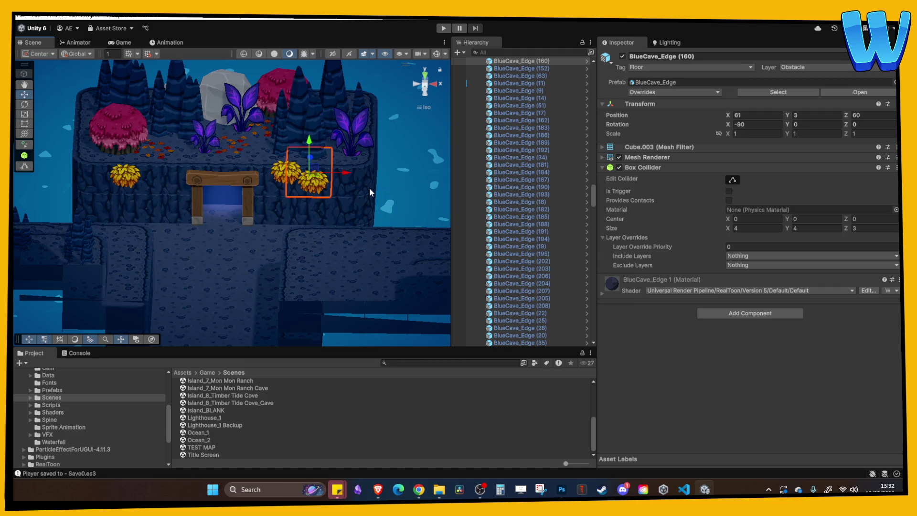
mouse_move(369, 188)
alt+mouse_down()
mouse_move(263, 232)
mouse_move(215, 174)
mouse_move(197, 212)
mouse_move(292, 178)
mouse_move(273, 150)
mouse_move(293, 177)
alt+mouse_up()
click(294, 177)
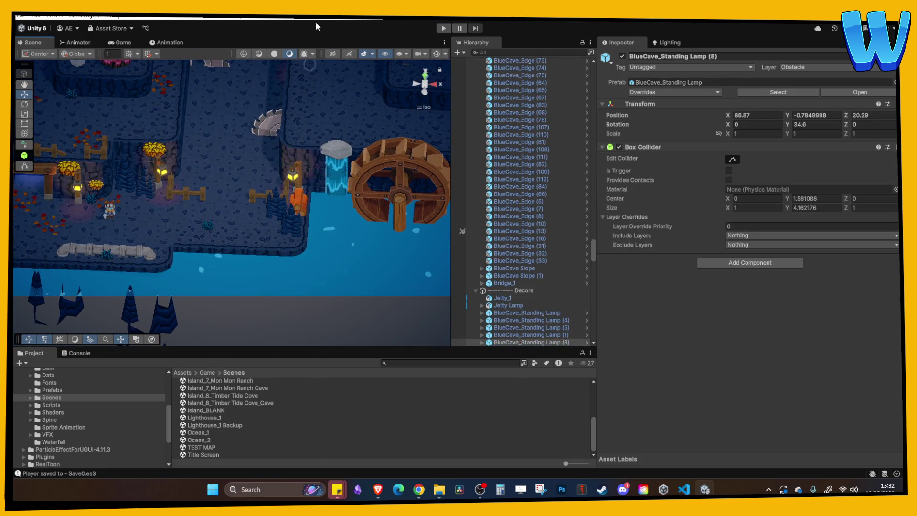
- Move standing lamp (8) up beside the doorway with grid snapping on
key(f)
mouse_move(286, 234)
mouse_down()
mouse_move(298, 96)
mouse_move(308, 83)
mouse_up()
key(f)
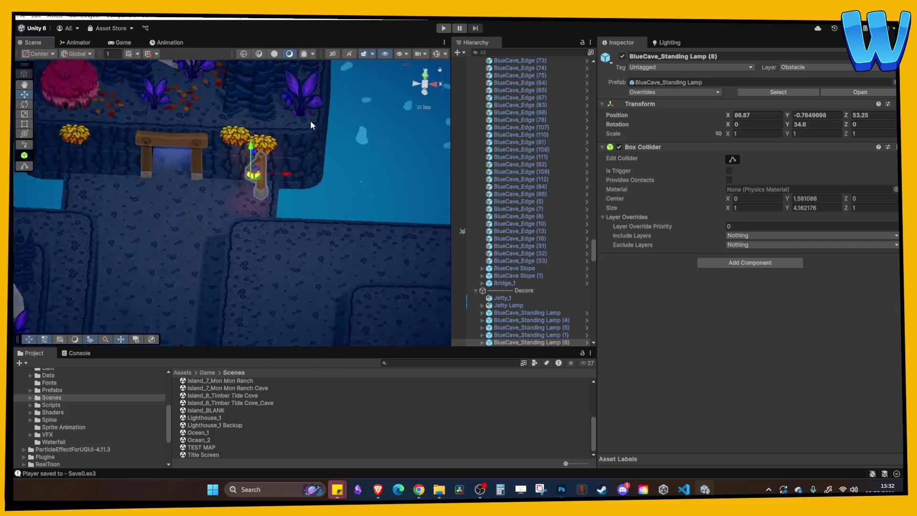
click(149, 55)
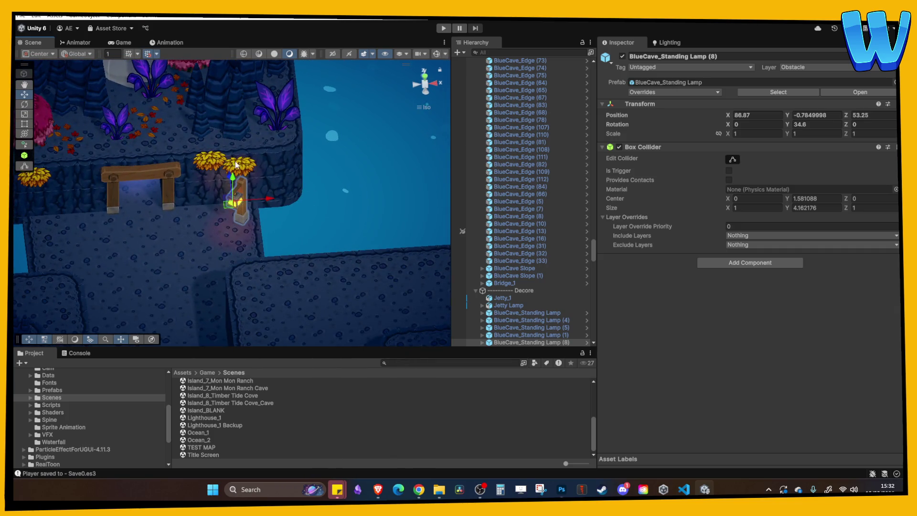
drag(235, 183, 239, 180)
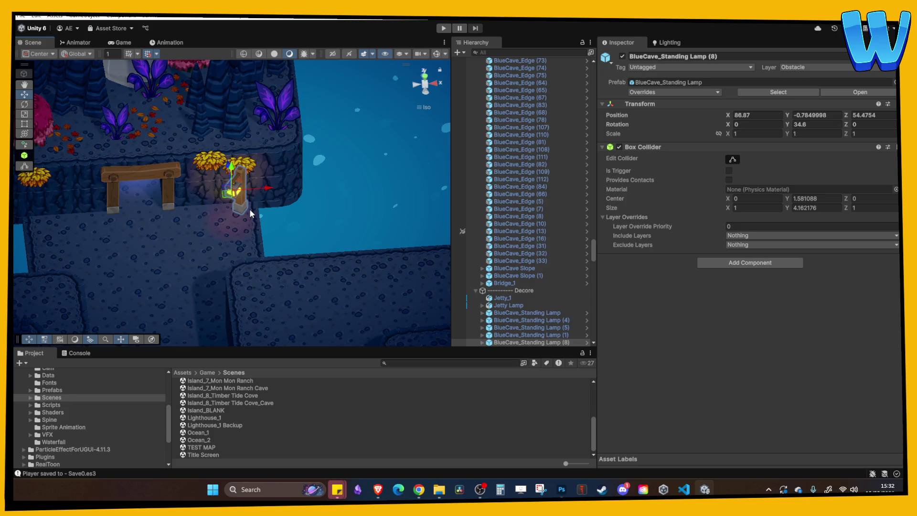
mouse_move(217, 203)
mouse_down()
mouse_move(187, 204)
mouse_move(196, 169)
mouse_move(212, 159)
mouse_move(167, 186)
mouse_move(77, 186)
mouse_up()
key(w)
- Duplicate the lamp and place the copy on the doorway's left side
key(ctrl+d)
mouse_move(110, 204)
mouse_down()
mouse_move(242, 206)
mouse_move(173, 193)
mouse_move(184, 193)
mouse_up()
key(w)
- Rotate the second lamp to 311.6 on Y so its glow faces the path
drag(789, 125, 622, 348)
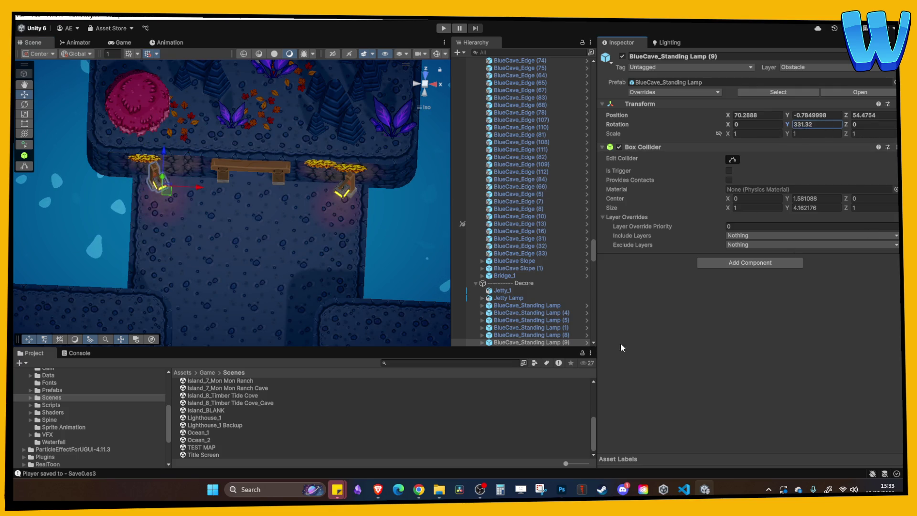
click(328, 283)
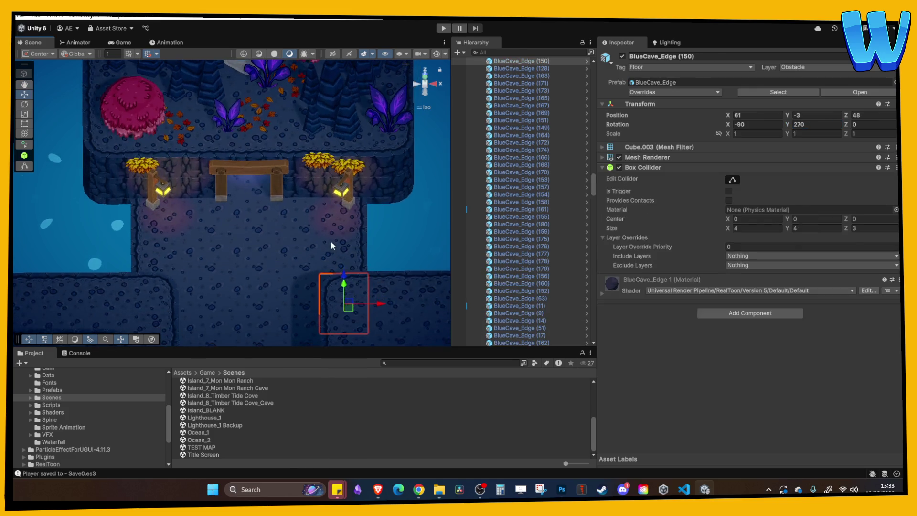
drag(331, 242, 220, 225)
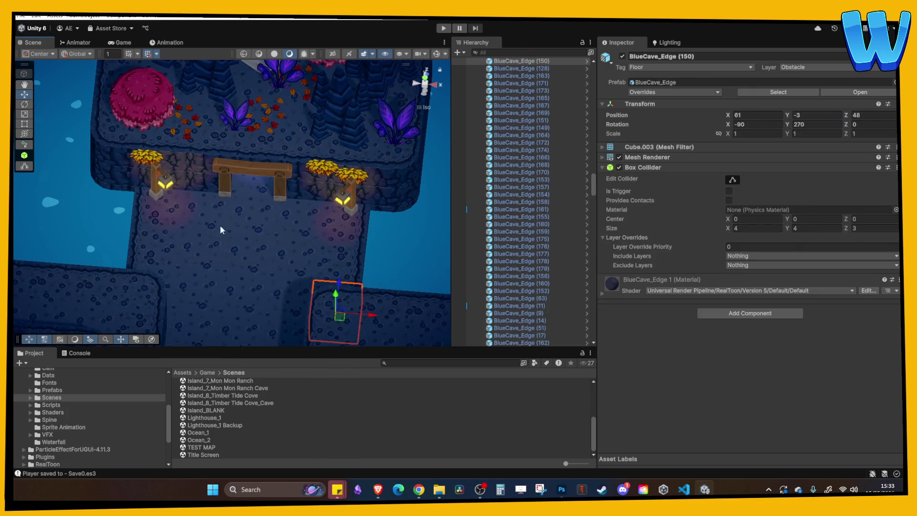
click(161, 178)
drag(328, 191, 328, 307)
click(428, 81)
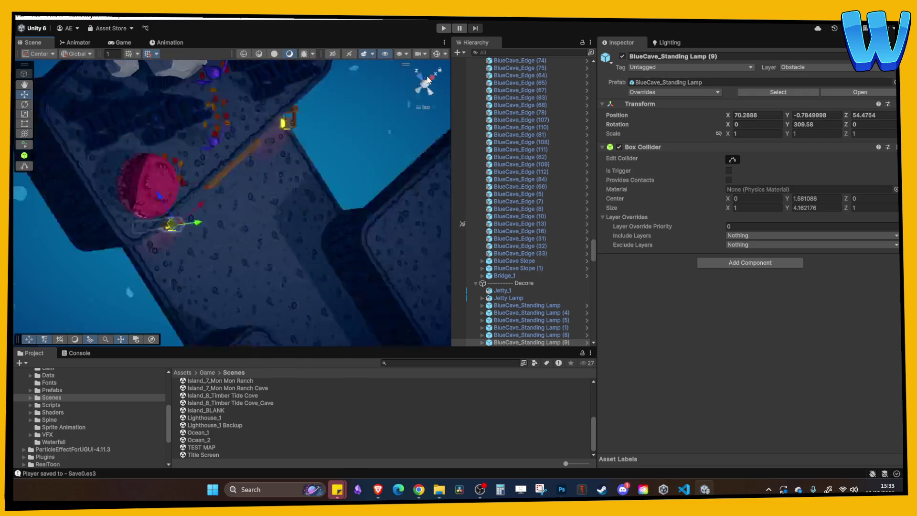
drag(788, 125, 815, 129)
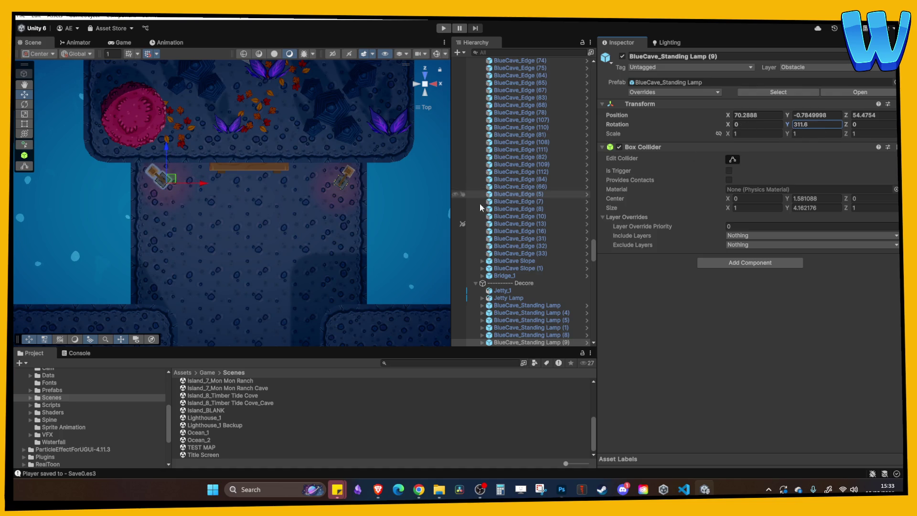
click(351, 235)
drag(351, 235, 310, 256)
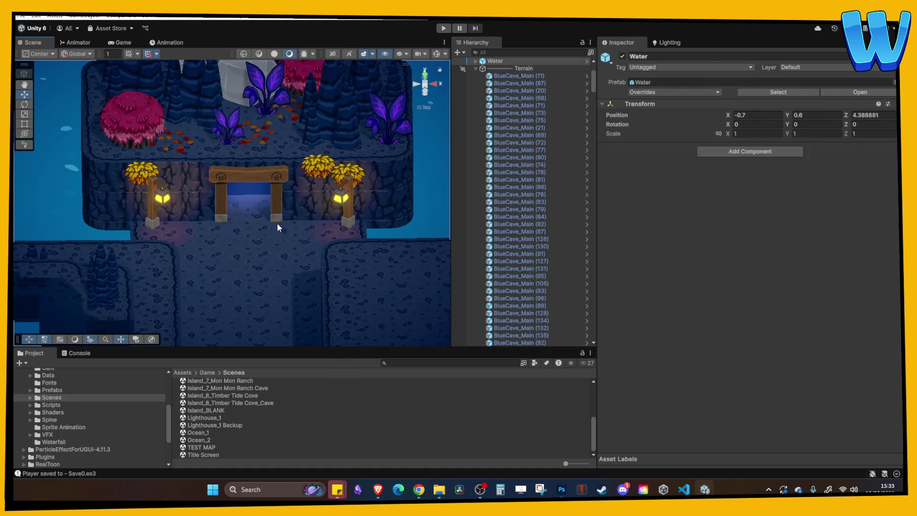
click(126, 168)
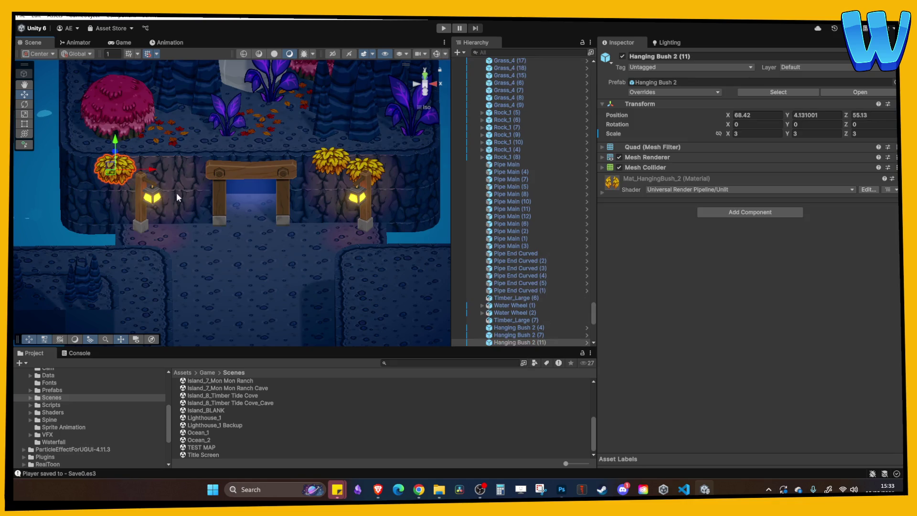
click(179, 204)
drag(282, 189, 258, 185)
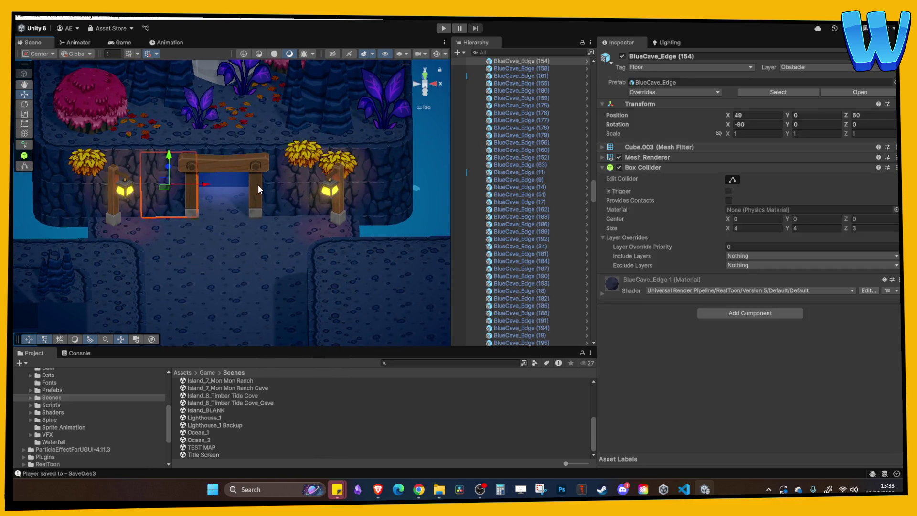
mouse_move(264, 276)
mouse_down()
mouse_move(260, 174)
mouse_move(237, 144)
mouse_move(237, 243)
mouse_up()
scroll(258, 189, down, 2)
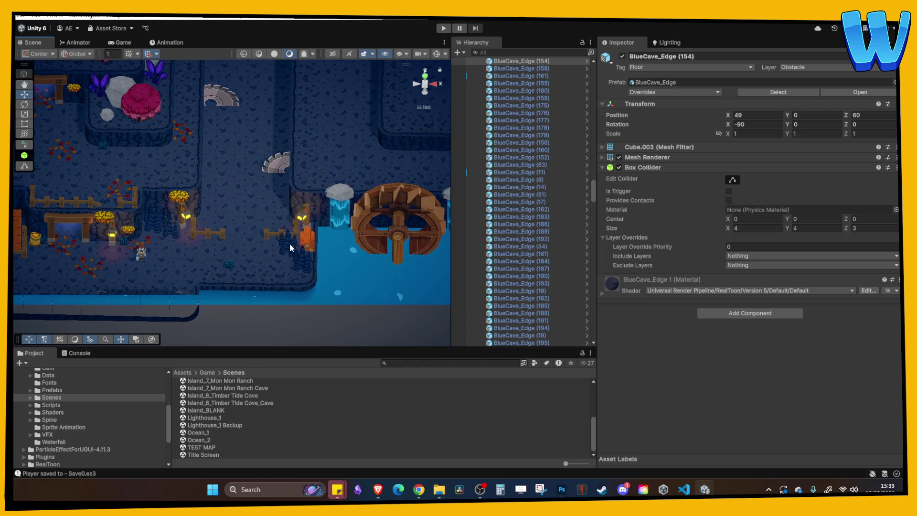
click(289, 242)
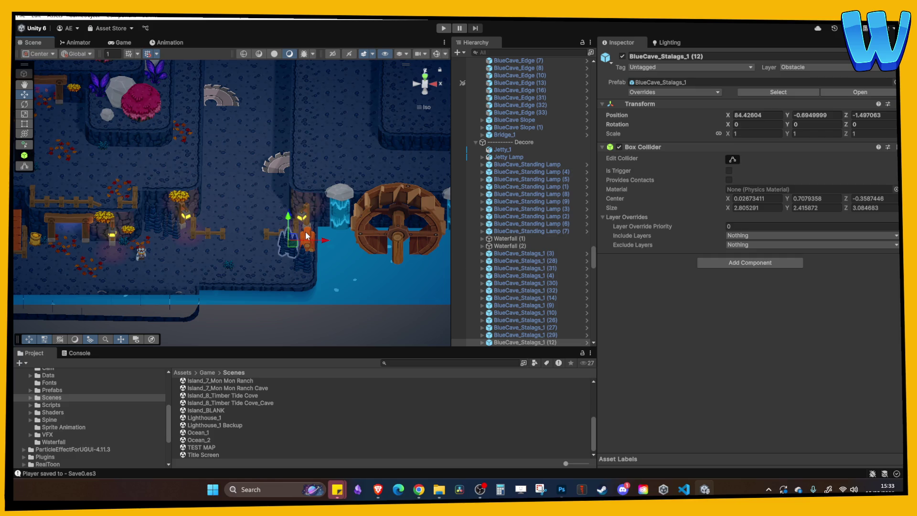
mouse_move(305, 231)
mouse_down()
mouse_move(250, 222)
mouse_move(232, 236)
mouse_move(262, 225)
mouse_up()
click(214, 242)
scroll(263, 223, up, 10)
right_click(325, 193)
click(327, 144)
click(329, 145)
scroll(330, 150, down, 10)
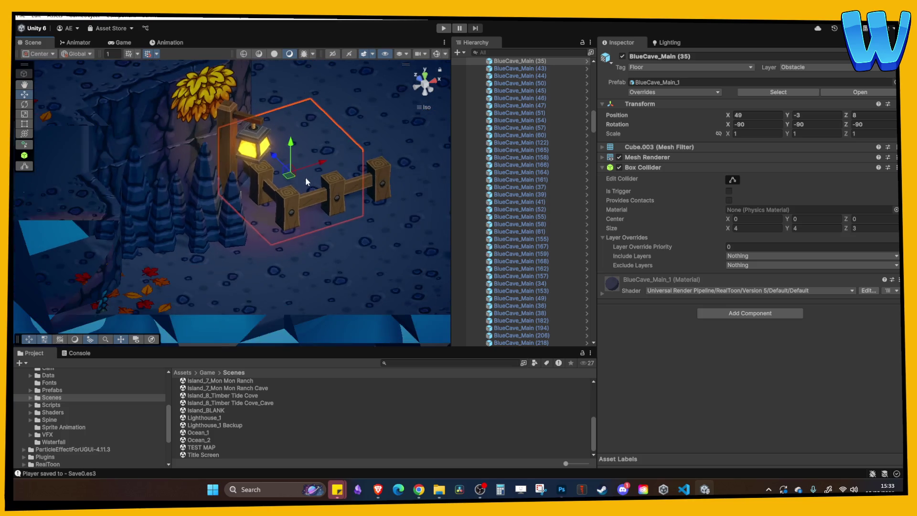
- Slide the fence panel beside the lamp 2 units along the fence line
key(ctrl+z)
key(f)
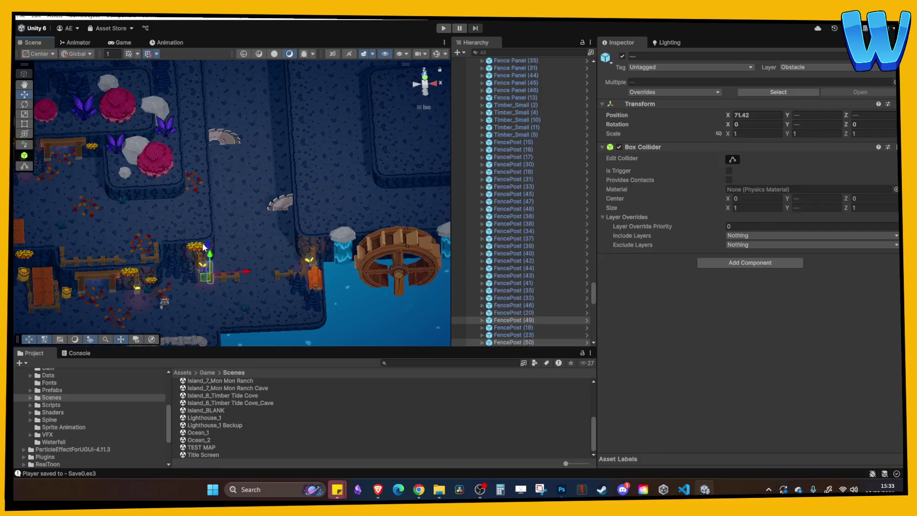
drag(201, 199, 208, 74)
key(f)
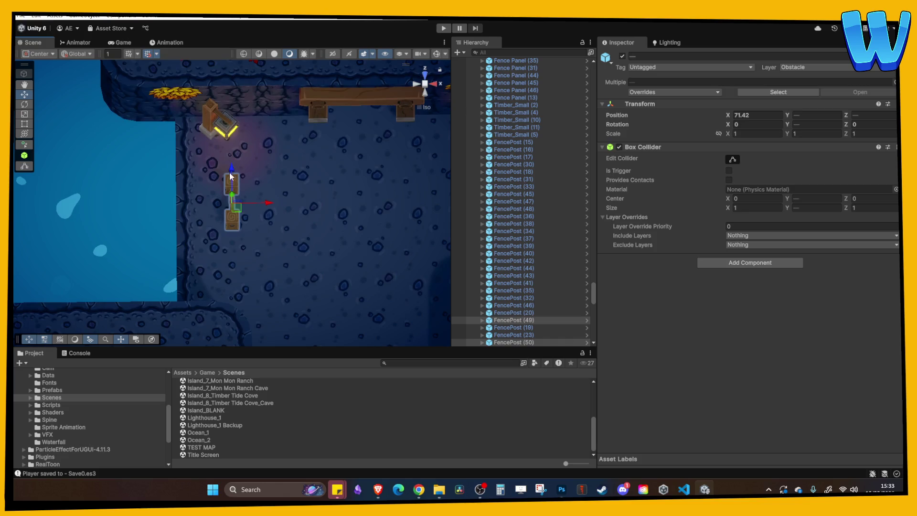
drag(232, 153, 203, 129)
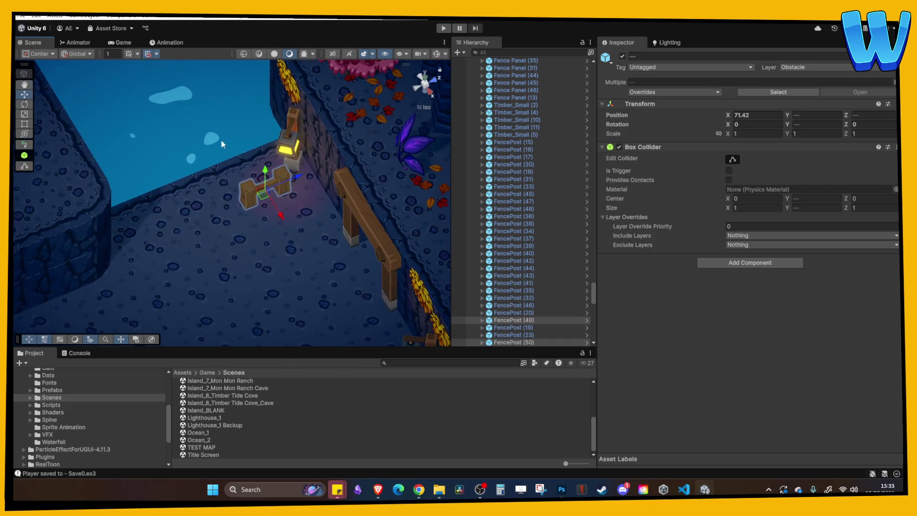
click(279, 182)
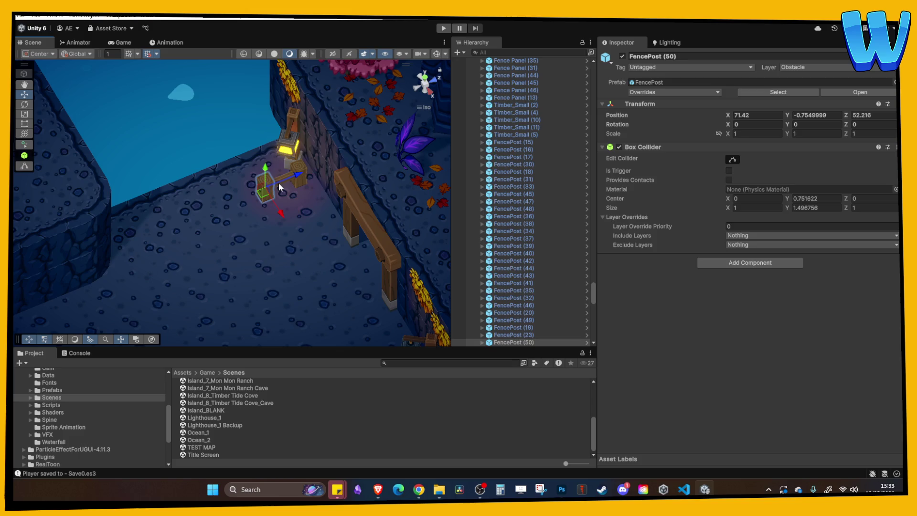
mouse_move(306, 179)
mouse_down()
mouse_move(342, 153)
mouse_move(266, 197)
mouse_move(322, 215)
mouse_move(294, 214)
mouse_move(276, 246)
mouse_up()
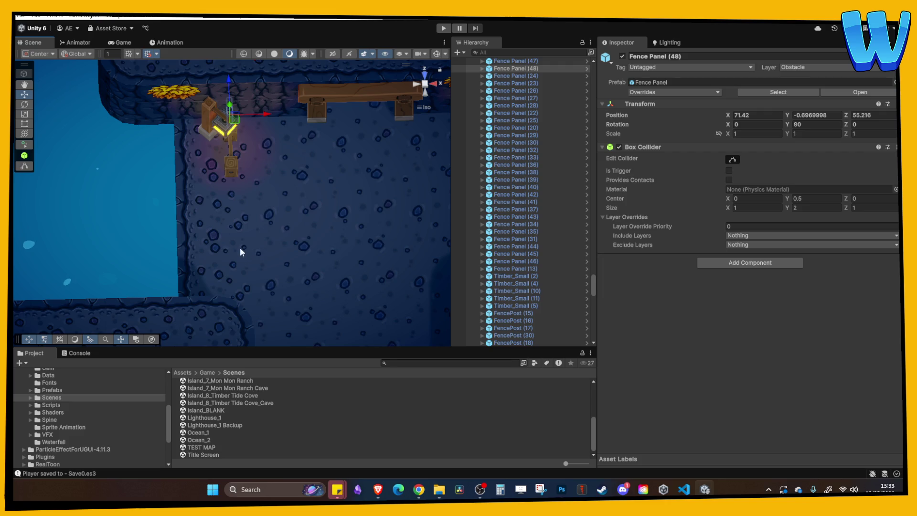
- Duplicate fence panels and a post to extend the fence along the path edge
mouse_move(194, 240)
mouse_down()
mouse_move(314, 199)
mouse_move(210, 168)
mouse_move(194, 174)
mouse_move(230, 197)
mouse_move(312, 220)
mouse_move(274, 210)
mouse_up()
key(ctrl+d)
click(206, 183)
key(ctrl+d)
key(ctrl+d)
key(ctrl+d)
key(ctrl+d)
key(ctrl+d)
click(251, 201)
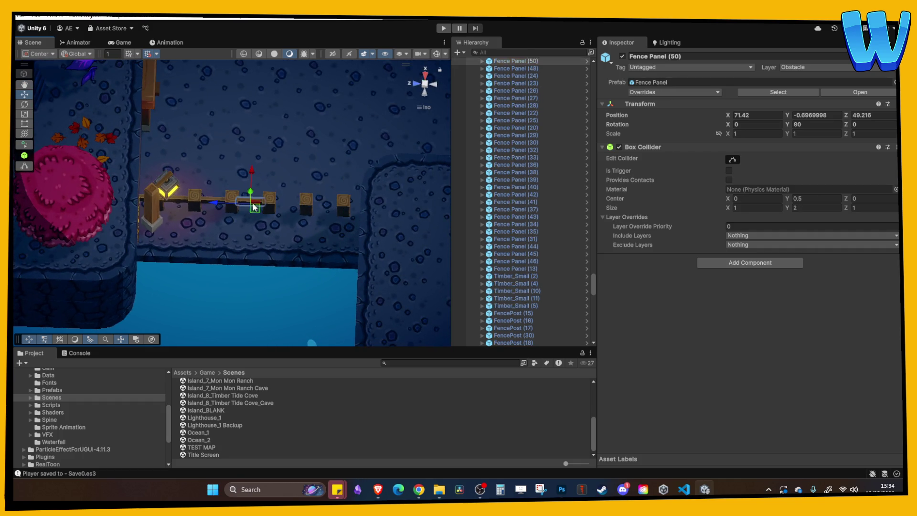
key(ctrl+d)
mouse_move(216, 204)
mouse_down()
mouse_move(321, 208)
mouse_move(180, 123)
mouse_up()
key(ctrl+d)
- Nudge the standing lamp by the fence slightly along X
click(223, 140)
drag(266, 121, 263, 122)
scroll(282, 158, down, 3)
mouse_move(308, 171)
mouse_down()
mouse_move(303, 191)
mouse_move(218, 244)
mouse_move(317, 233)
mouse_move(254, 227)
mouse_move(194, 193)
mouse_move(236, 207)
mouse_move(200, 205)
mouse_up()
- Check the newest fence panel and end post, cycling through the overlapping objects
click(303, 191)
click(188, 203)
click(195, 205)
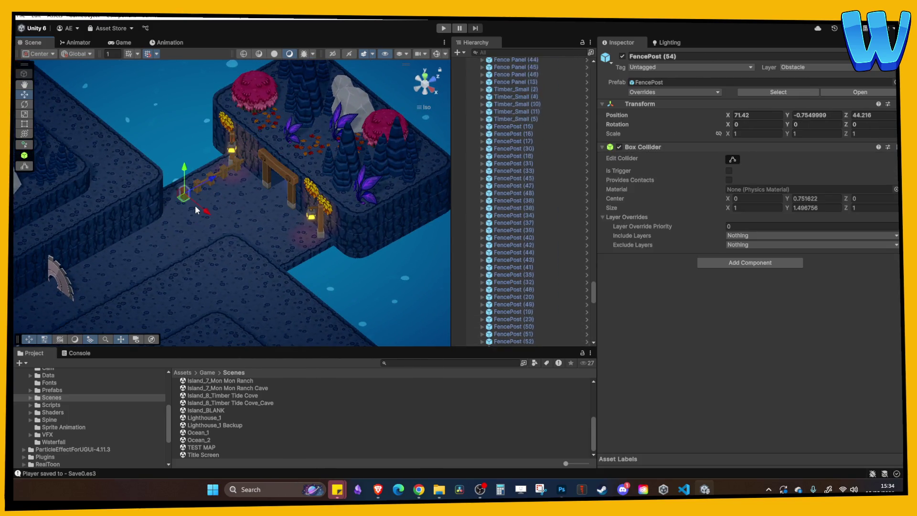
click(195, 205)
click(195, 205)
click(194, 205)
click(195, 205)
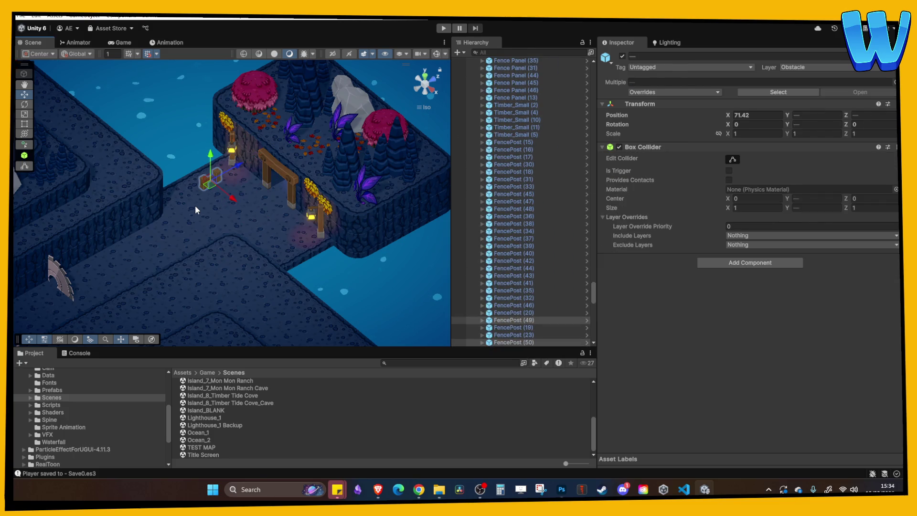
click(195, 205)
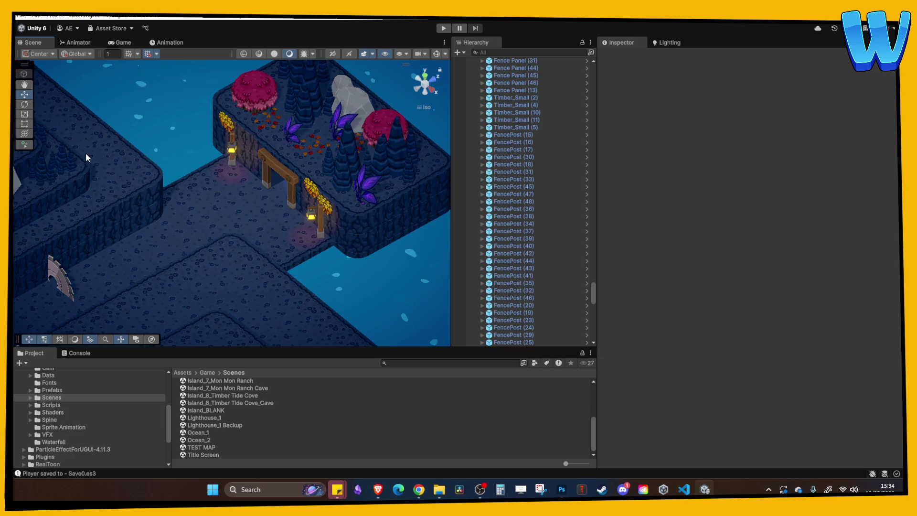
mouse_move(117, 191)
mouse_down()
mouse_move(282, 138)
mouse_move(266, 87)
mouse_move(243, 128)
mouse_up()
- Carry Grass_4 (19) from near the lantern to the foot of the arch-side lamp post
scroll(243, 222, up, 5)
click(250, 289)
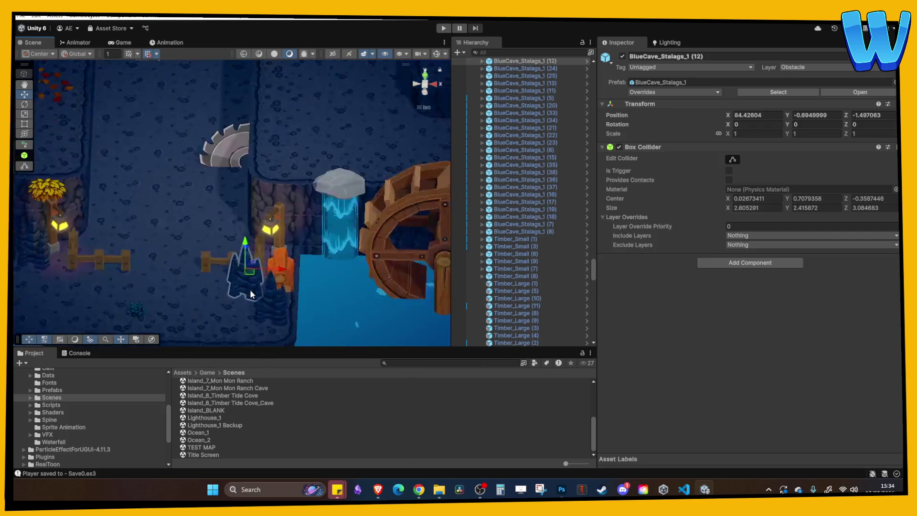
scroll(272, 269, down, 5)
drag(257, 277, 275, 290)
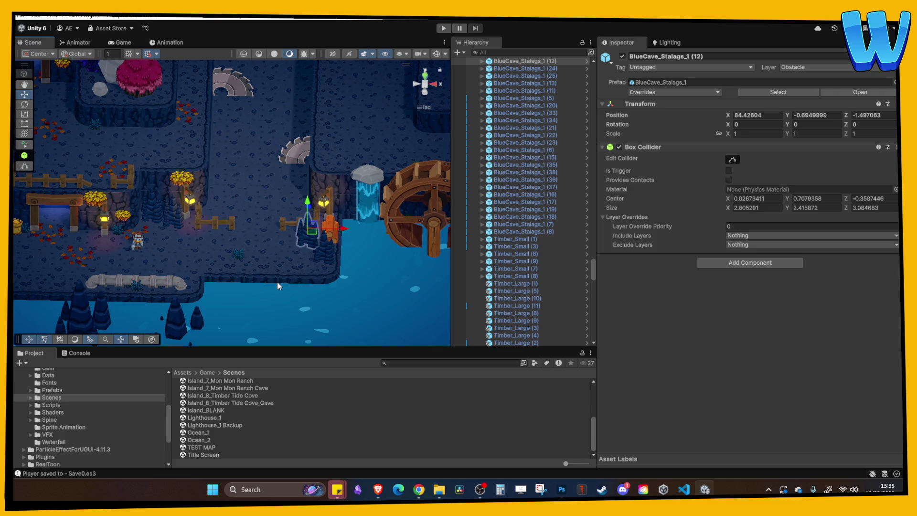
mouse_move(226, 208)
mouse_down()
mouse_move(250, 226)
mouse_move(262, 203)
mouse_up()
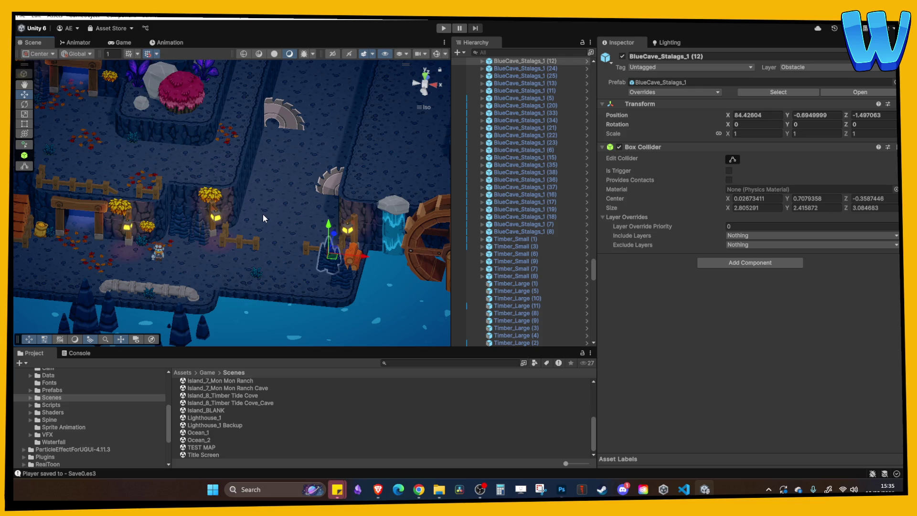
mouse_move(249, 167)
mouse_down()
mouse_move(286, 220)
mouse_move(273, 231)
mouse_up()
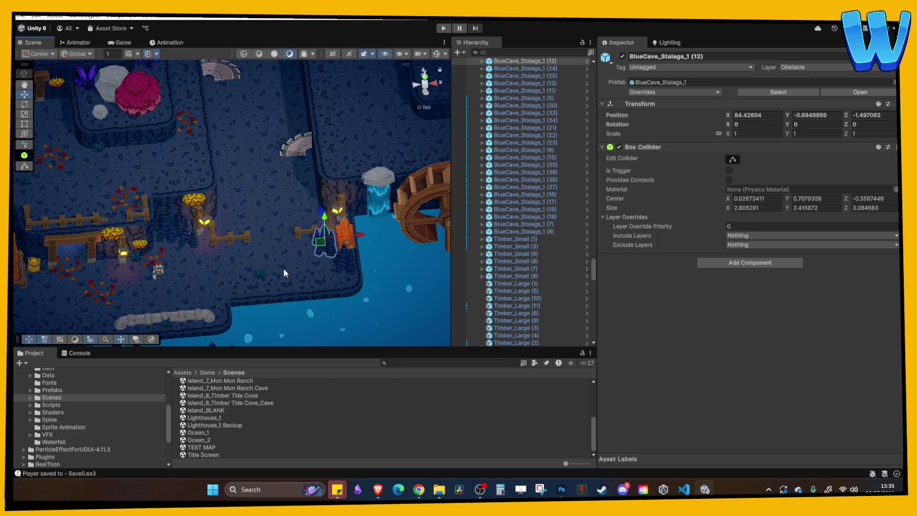
click(262, 275)
click(261, 275)
mouse_move(254, 257)
mouse_down()
mouse_move(205, 39)
mouse_move(216, 221)
mouse_move(198, 90)
mouse_up()
key(f)
scroll(262, 145, down, 2)
drag(266, 197, 116, 213)
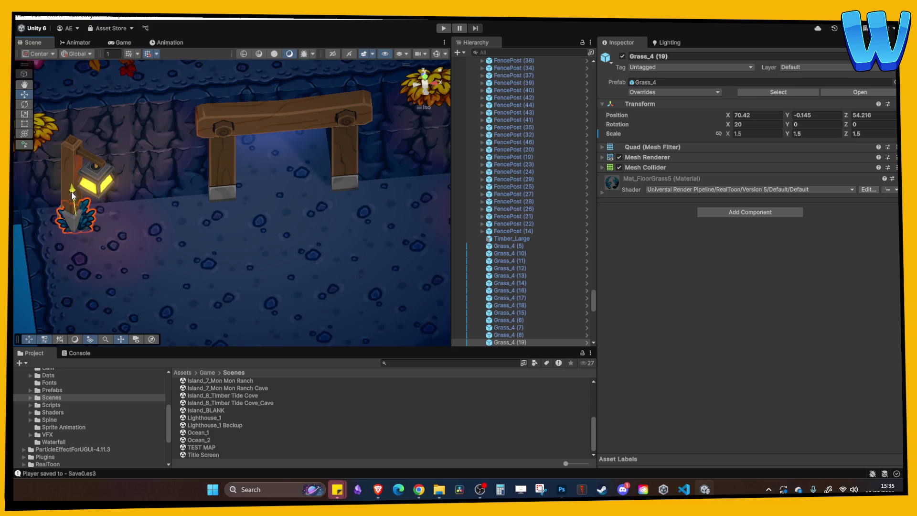
- Duplicate the grass tuft by the left lamp post and move the copy down the path's middle
click(173, 211)
scroll(173, 211, down, 3)
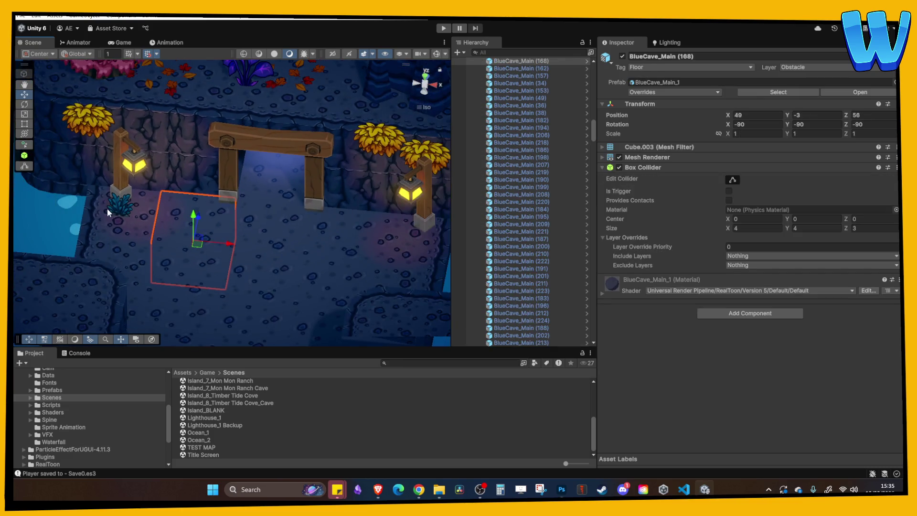
click(107, 211)
key(ctrl+d)
mouse_move(107, 211)
mouse_down()
mouse_move(266, 216)
mouse_move(276, 197)
mouse_move(247, 301)
mouse_up()
click(266, 218)
drag(288, 206, 342, 230)
- Survey the path from a steeper angle, checking the lower saw blades and fenced area
click(342, 230)
scroll(344, 201, down, 4)
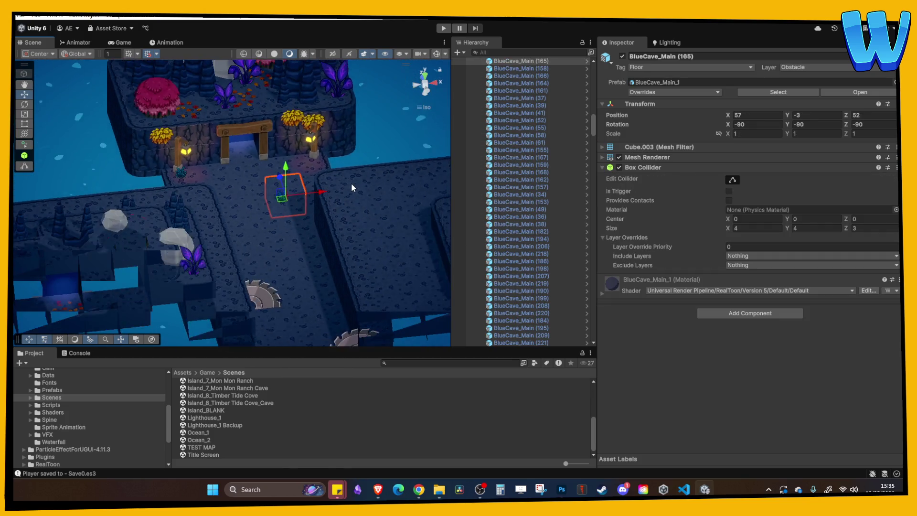
alt+drag(352, 187, 315, 207)
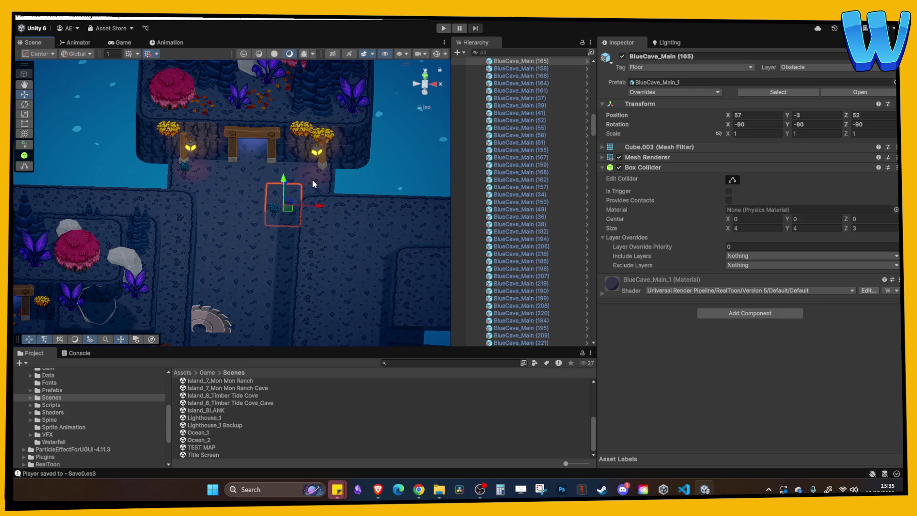
mouse_move(262, 204)
mouse_down()
mouse_move(311, 156)
mouse_move(219, 182)
mouse_move(309, 38)
mouse_up()
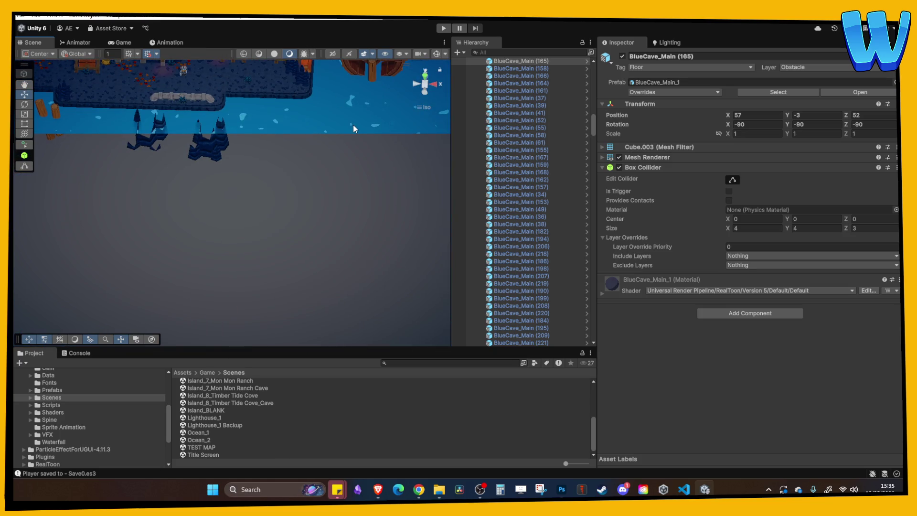
mouse_move(353, 124)
mouse_down()
mouse_move(288, 257)
mouse_move(255, 222)
mouse_move(254, 204)
mouse_move(275, 241)
mouse_move(266, 225)
mouse_up()
click(252, 260)
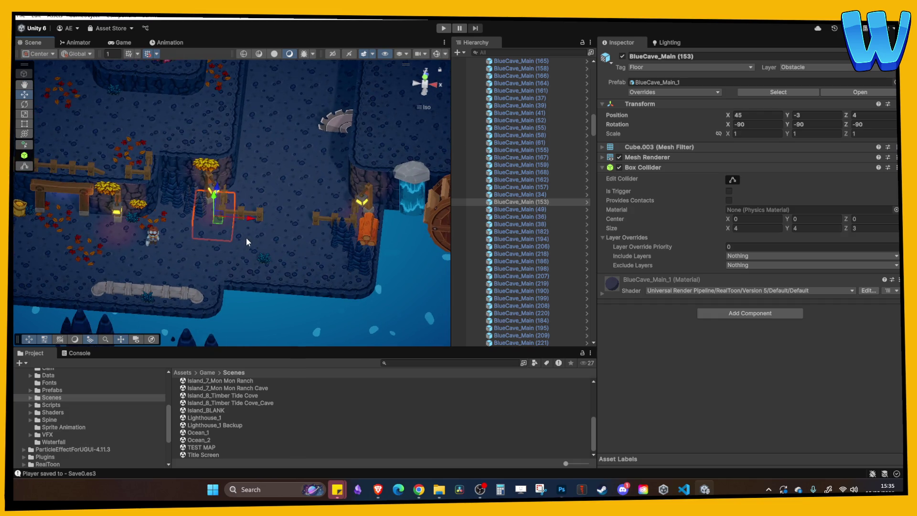
scroll(250, 228, down, 2)
scroll(167, 183, up, 2)
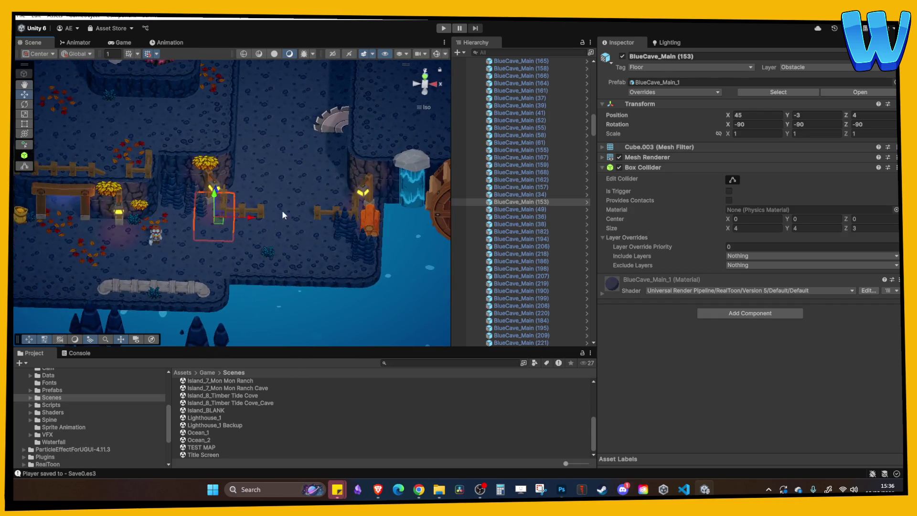
click(307, 234)
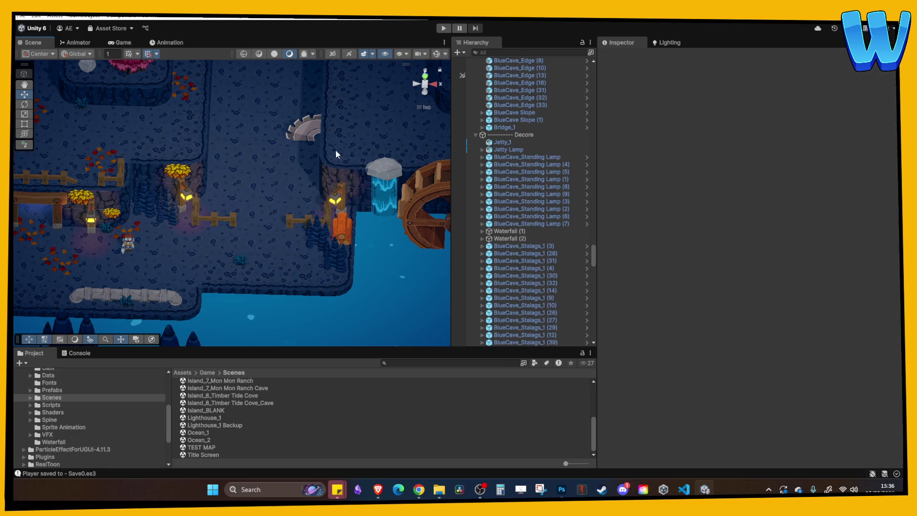
- Move the stalagmite up the path toward the arch, then shift it right and down
mouse_move(315, 242)
mouse_down()
mouse_move(328, 257)
mouse_move(298, 190)
mouse_move(337, 71)
mouse_up()
key(f)
drag(274, 167, 286, 98)
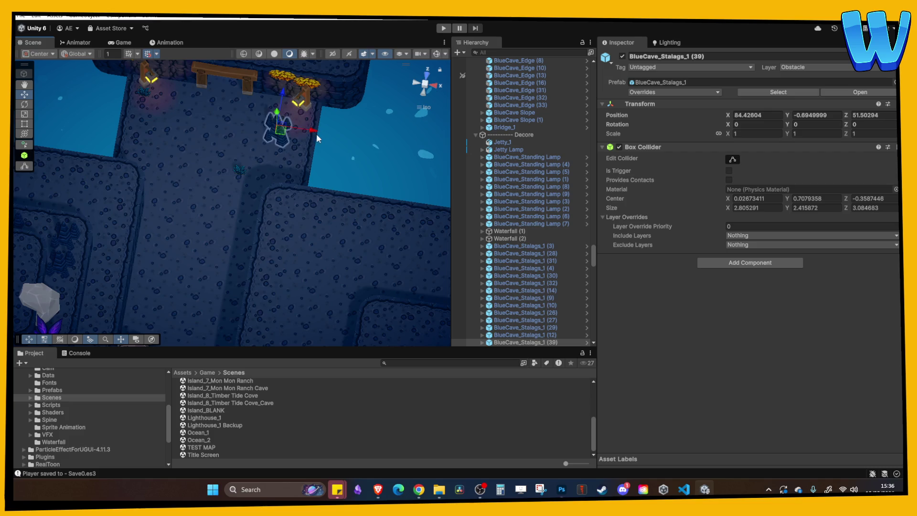
mouse_move(320, 132)
mouse_down()
mouse_move(329, 134)
mouse_move(327, 182)
mouse_move(172, 160)
mouse_up()
- Frame the floor tile beside the path and the cave edge block from a new angle
click(237, 136)
key(f)
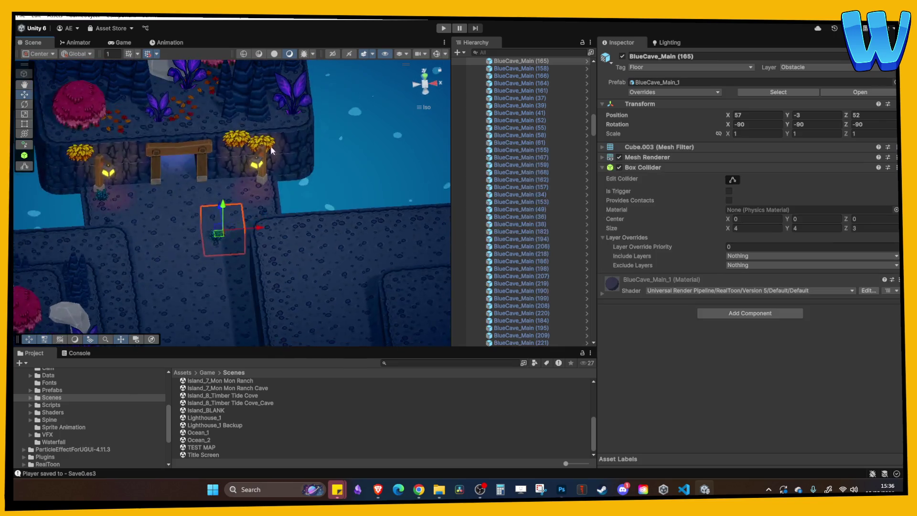
drag(252, 133, 197, 196)
click(197, 196)
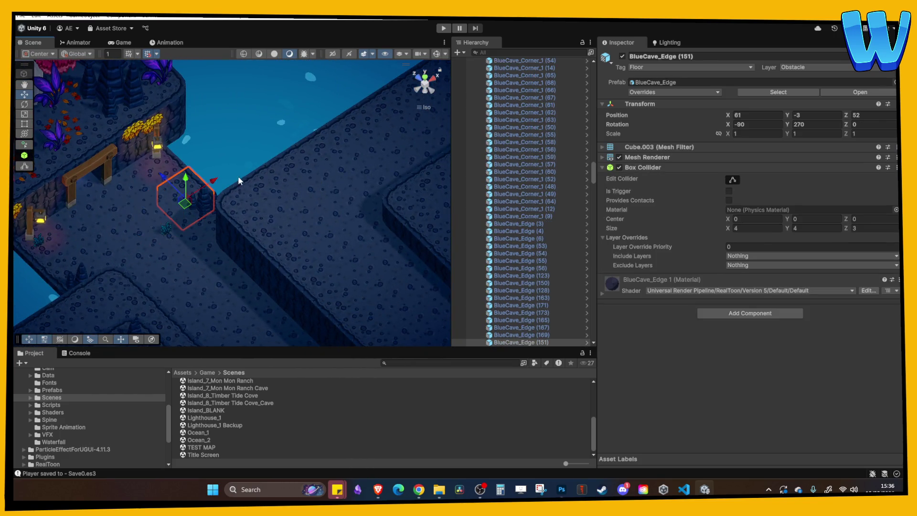
key(f)
scroll(206, 185, down, 5)
- Move stalagmite BlueCave_Stalags_1 (41) right, then duplicate it, rotate the copy and scale it to 5.2
click(162, 168)
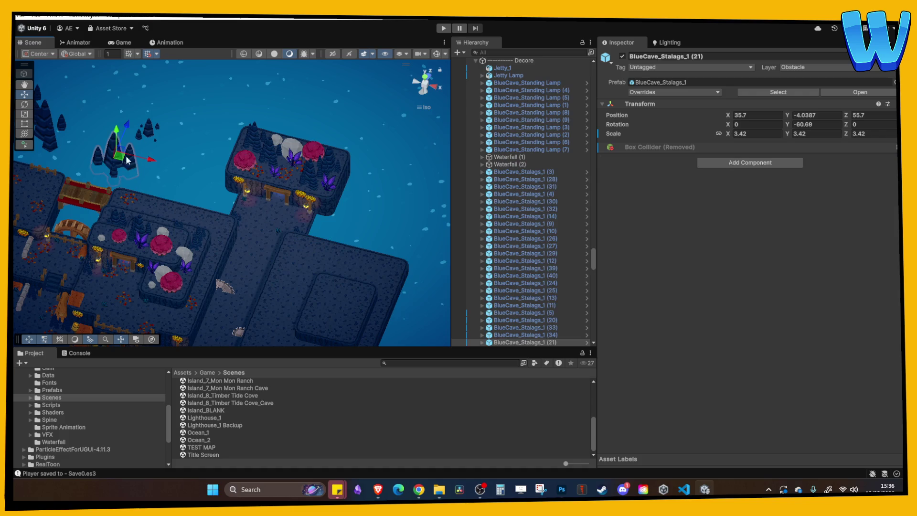
mouse_move(207, 177)
mouse_down()
mouse_move(228, 189)
mouse_move(404, 225)
mouse_move(399, 206)
mouse_move(442, 138)
mouse_move(441, 125)
mouse_move(417, 164)
mouse_up()
key(ctrl+d)
key(ctrl+d)
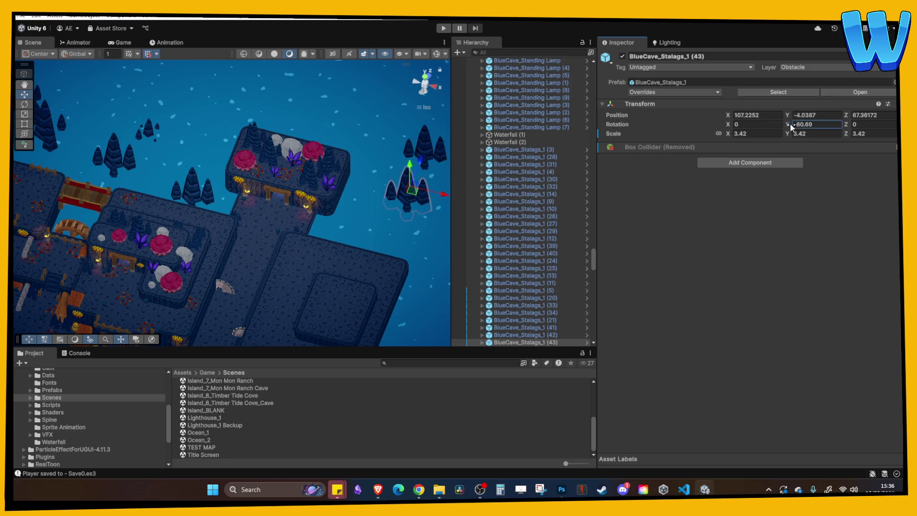
drag(787, 124, 657, 131)
mouse_move(726, 134)
mouse_down()
mouse_move(744, 131)
mouse_move(737, 136)
mouse_up()
mouse_move(284, 208)
mouse_down()
mouse_move(268, 163)
mouse_move(328, 134)
mouse_move(323, 125)
mouse_up()
- Reposition stalagmite copies (42) and (43) along the cave's right edge
click(292, 97)
drag(285, 64, 313, 157)
click(320, 125)
drag(320, 125, 312, 126)
- Select the Water object and enter Play Mode to test the level
click(359, 184)
scroll(346, 189, up, 2)
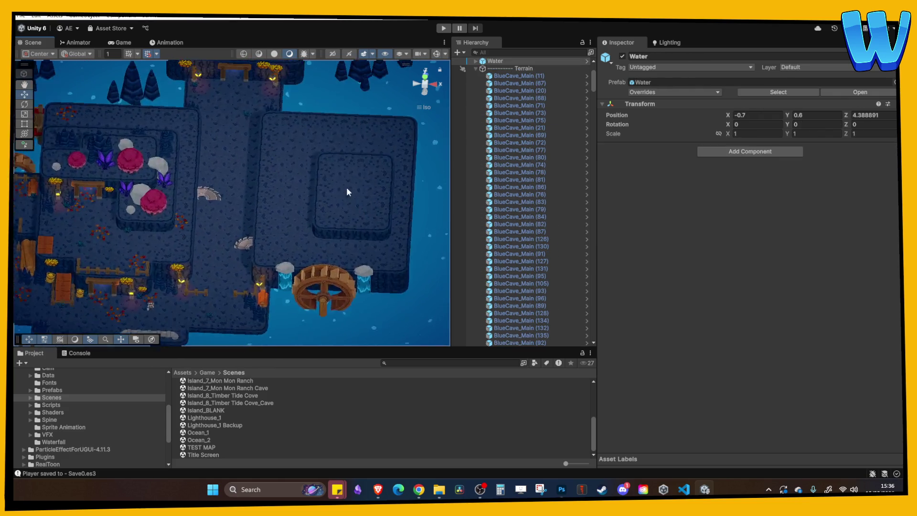
click(443, 28)
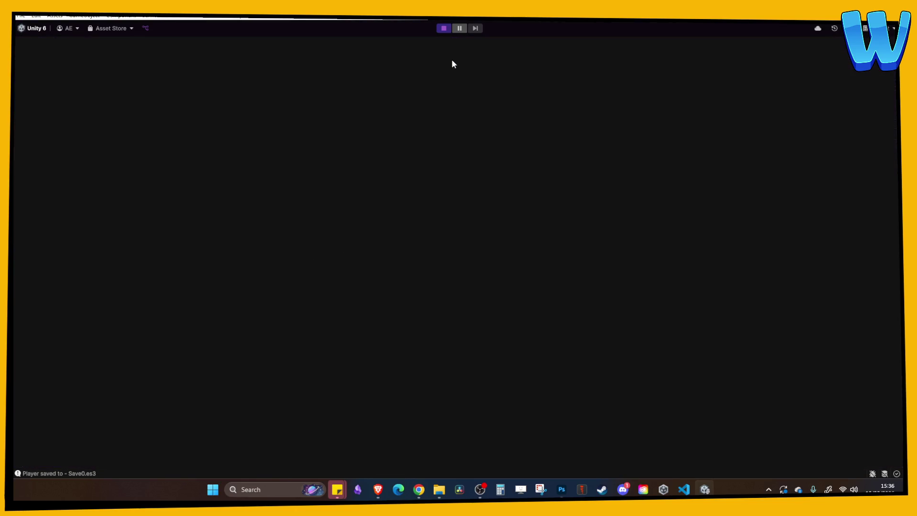
- Walk the character toward the waterfall, then up the corridor past the saw blades to the wooden gate
key(d)
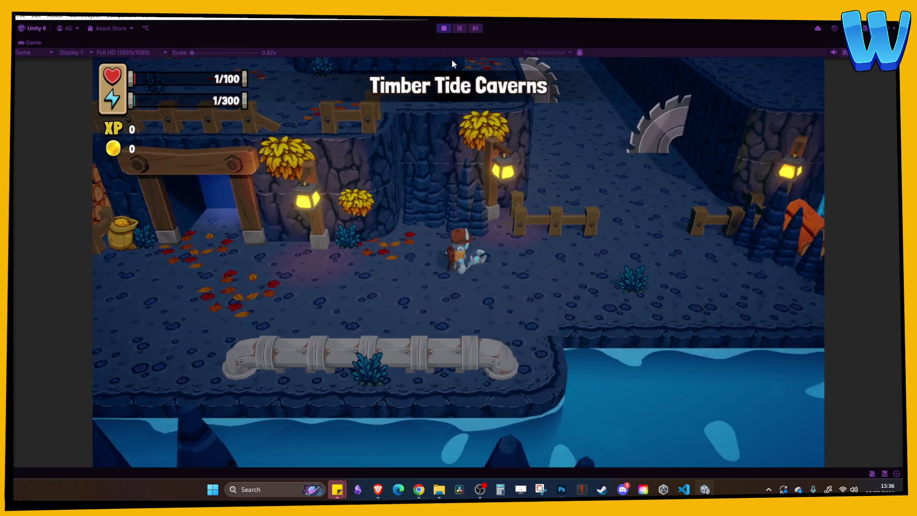
key(w)
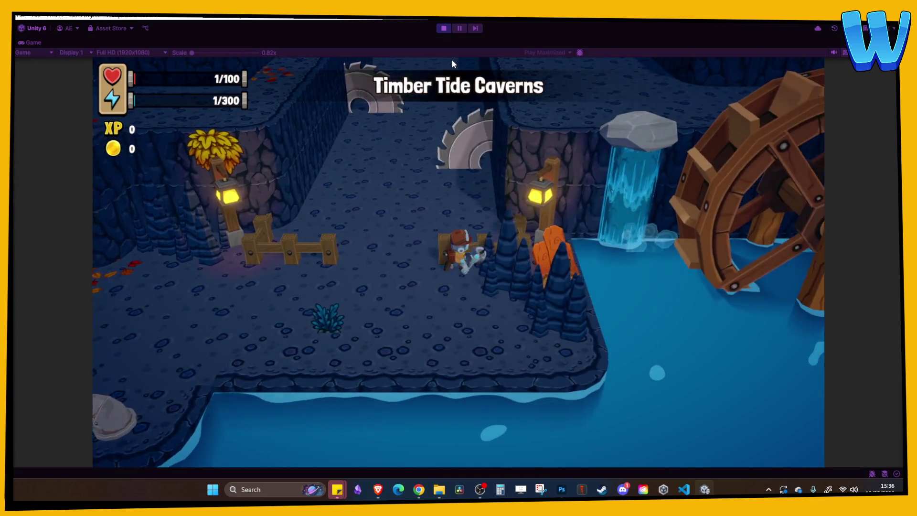
key(a)
key(w)
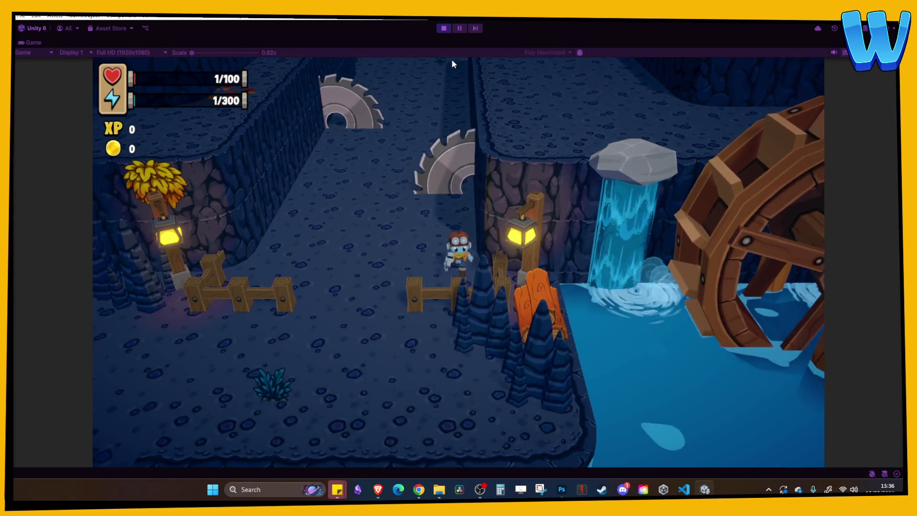
key(a)
key(a)
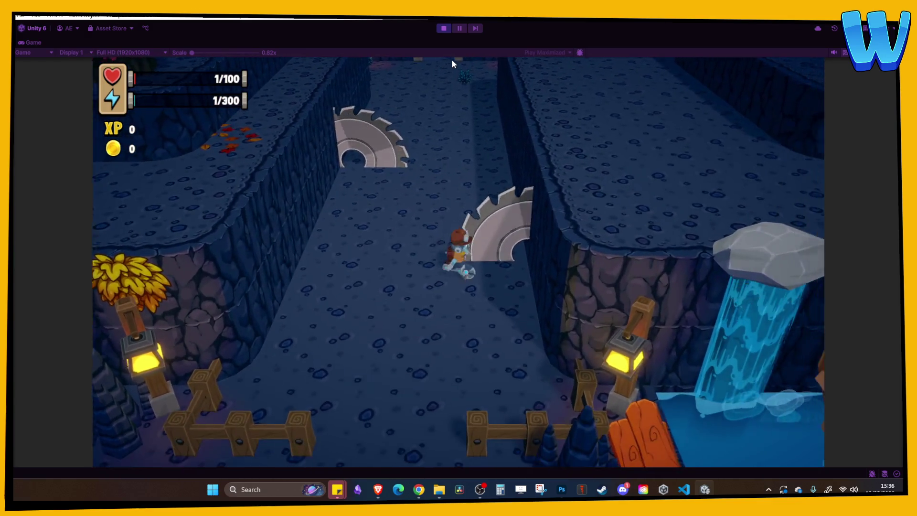
key(w)
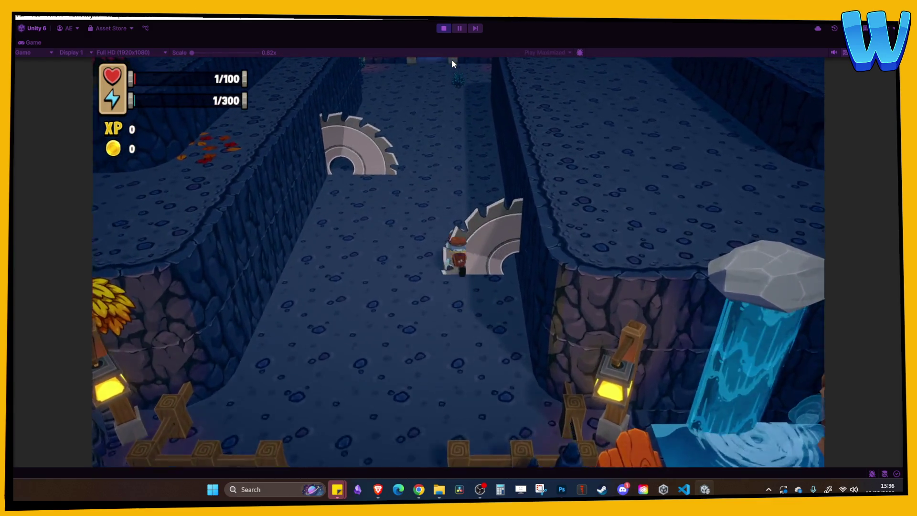
key(w)
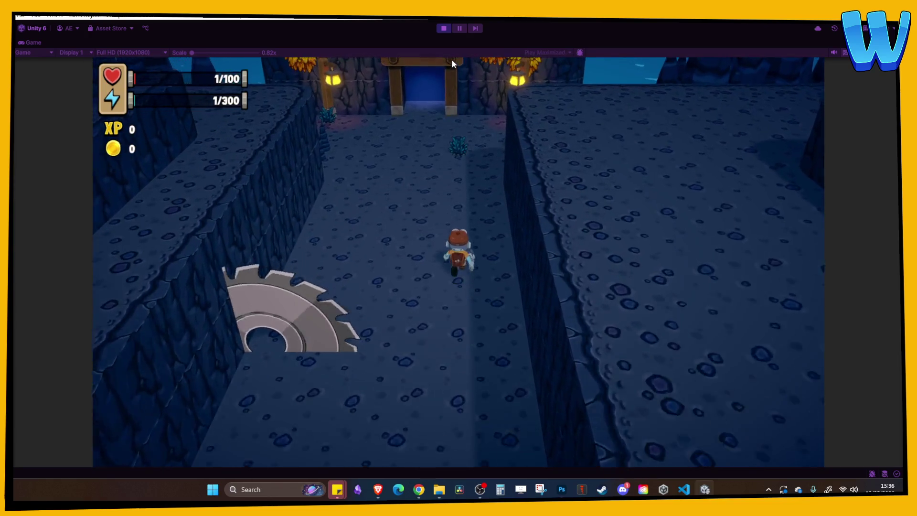
key(w)
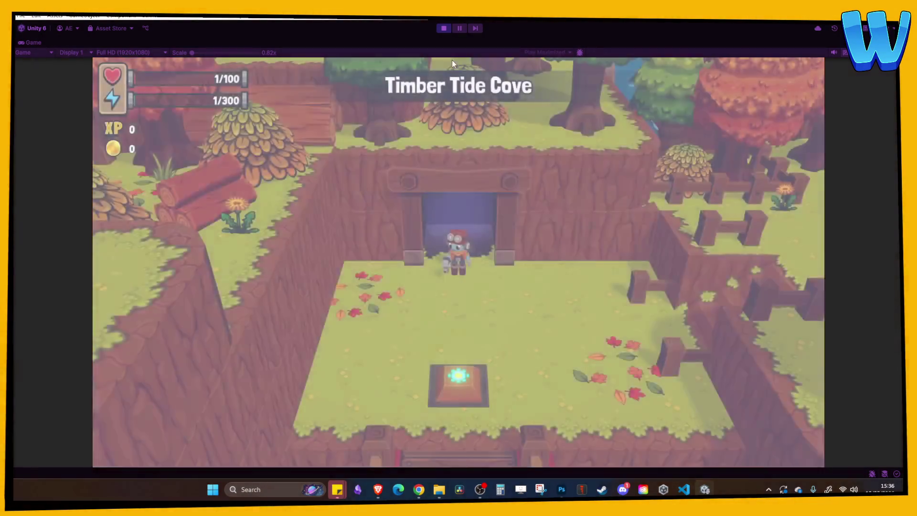
- Walk from the bridge past the Island Tree, Oak Trees and fenced pen to the wooden platform
key(s)
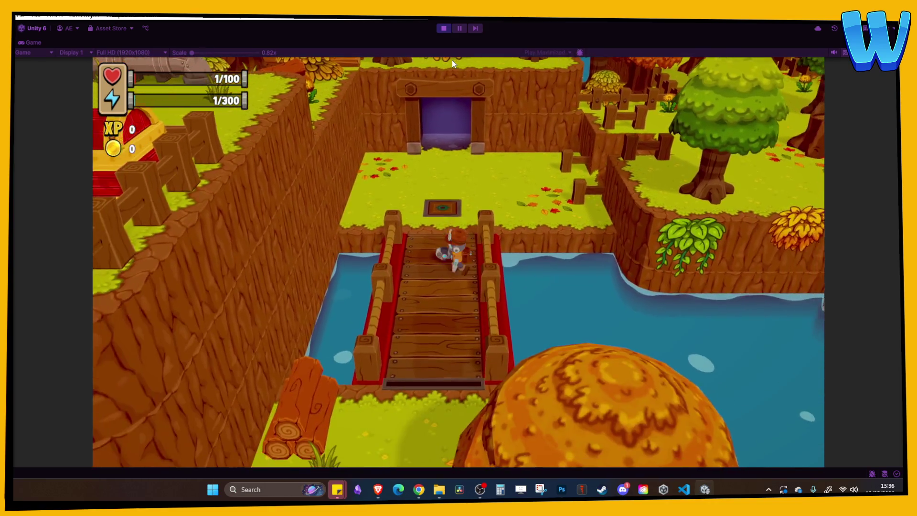
key(w)
key(d)
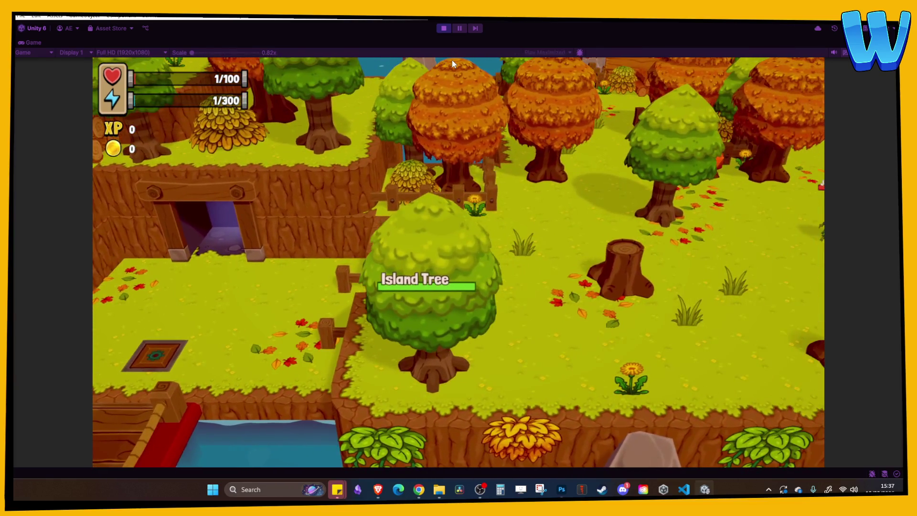
key(d)
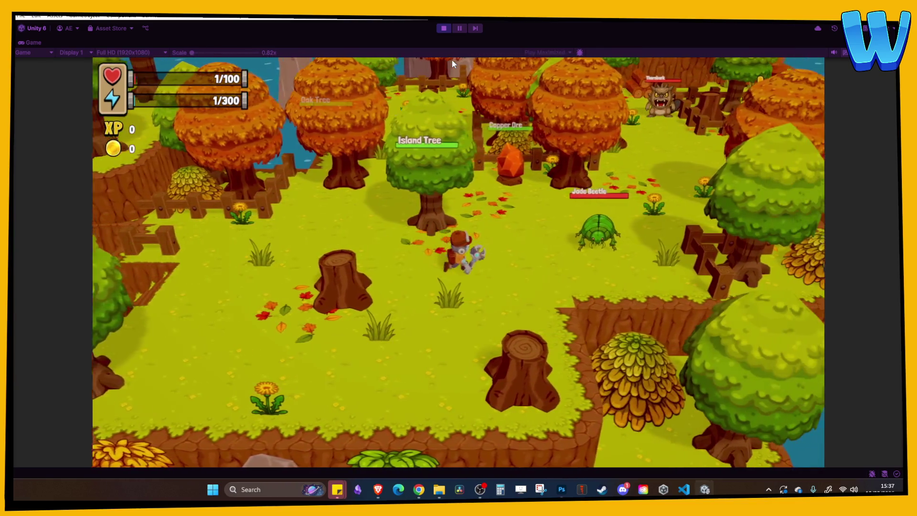
key(w)
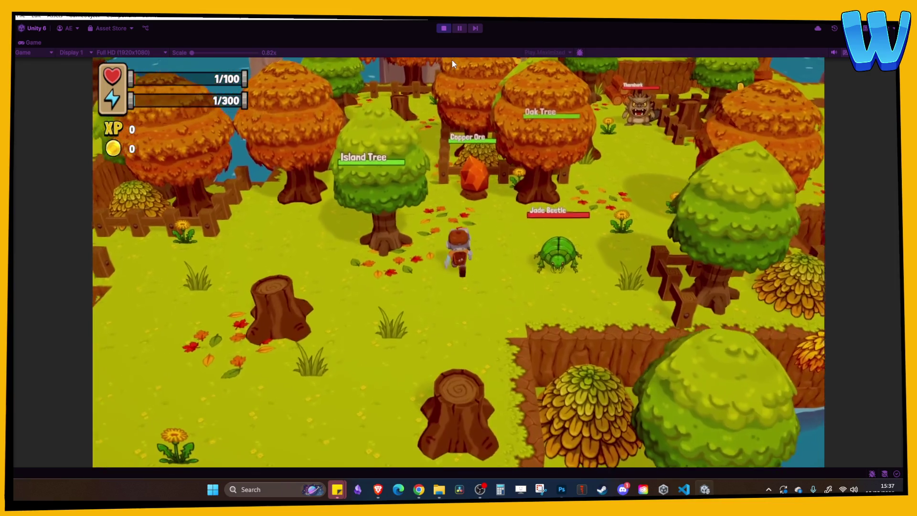
key(d)
key(w)
key(d)
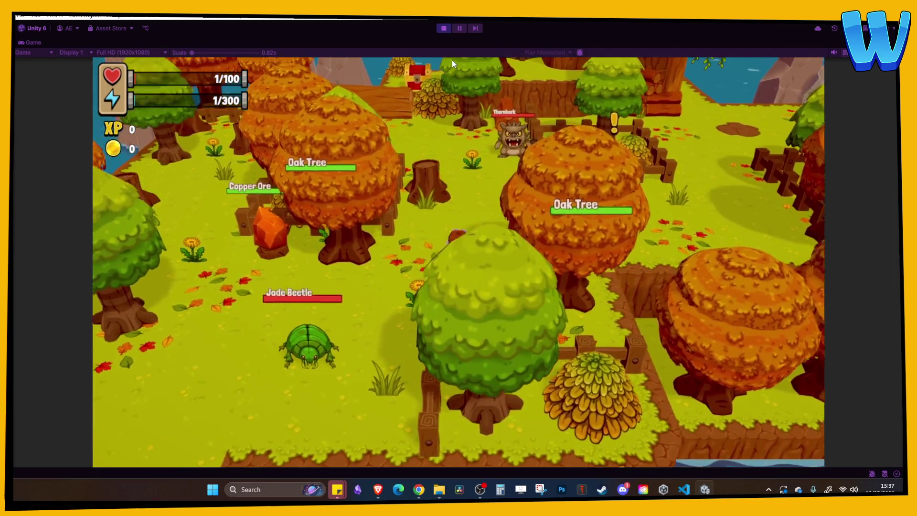
key(w)
key(d)
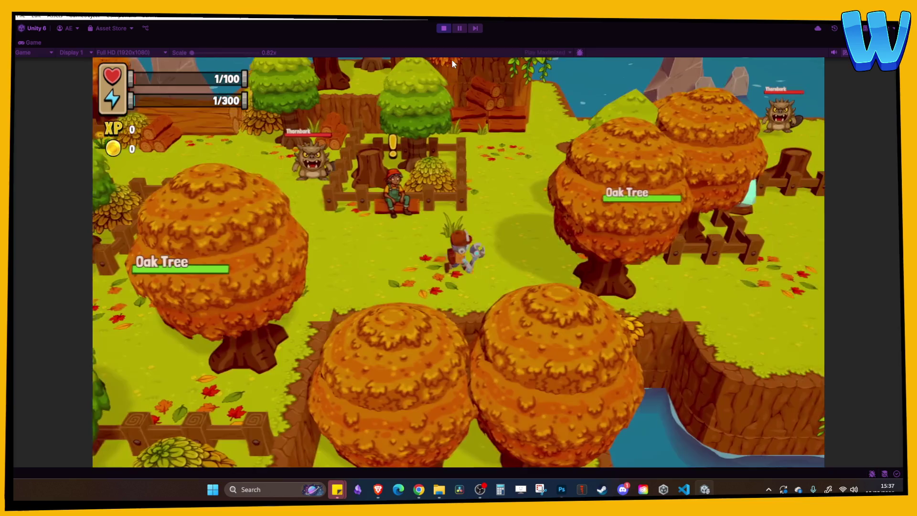
key(w)
key(d)
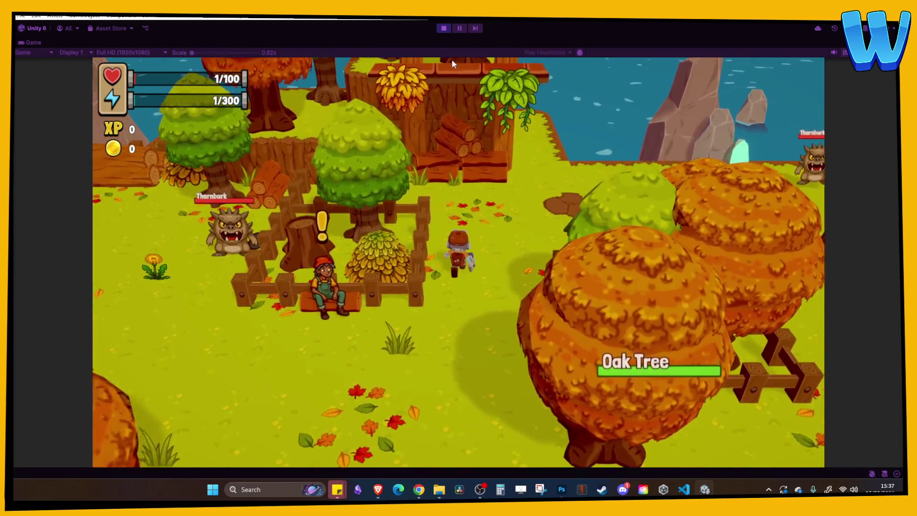
- Walk along the shore past Rich Iron, down to the fishing spots, then back left across the plateau
key(d)
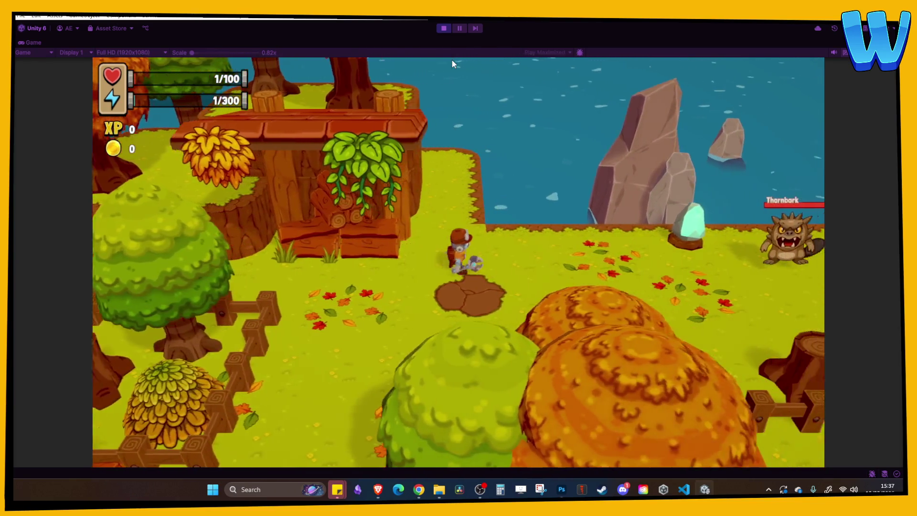
key(d)
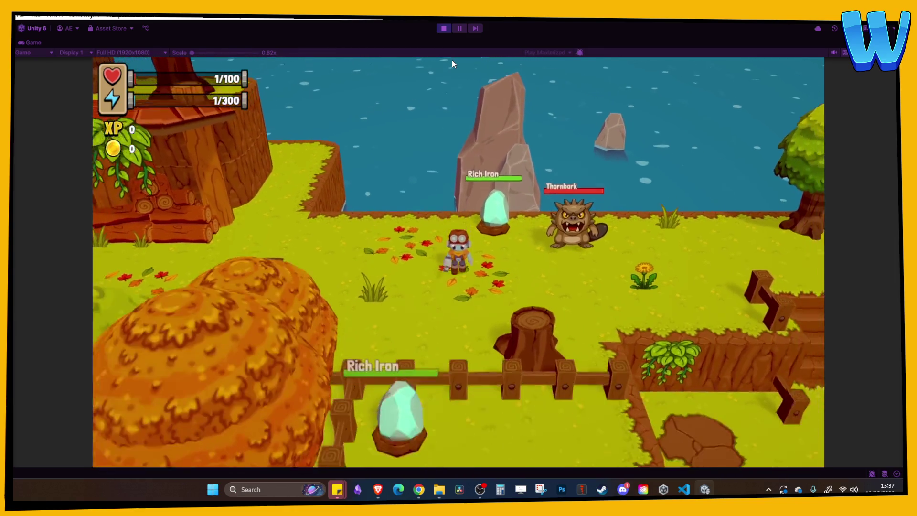
key(s)
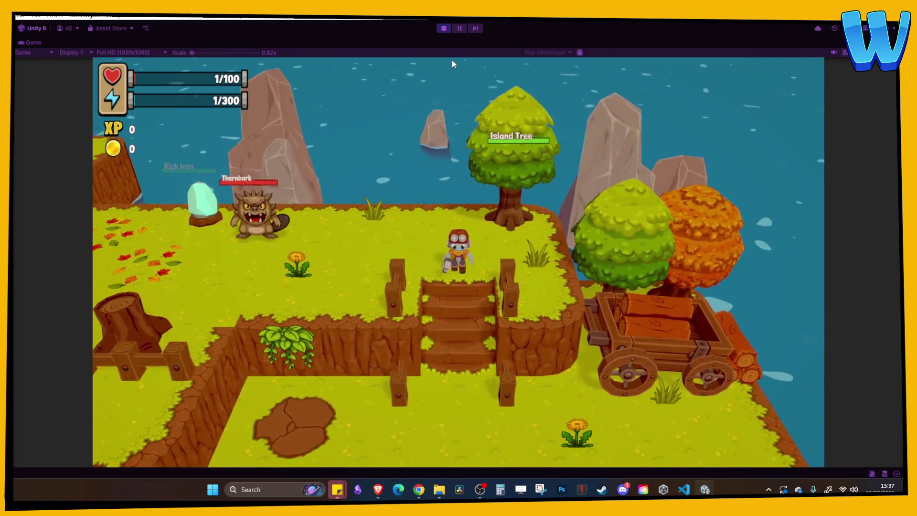
key(d)
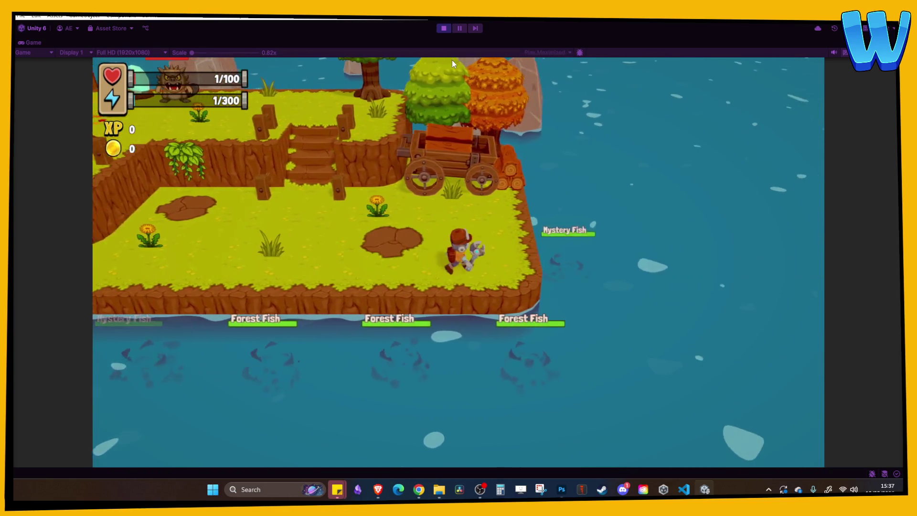
key(a)
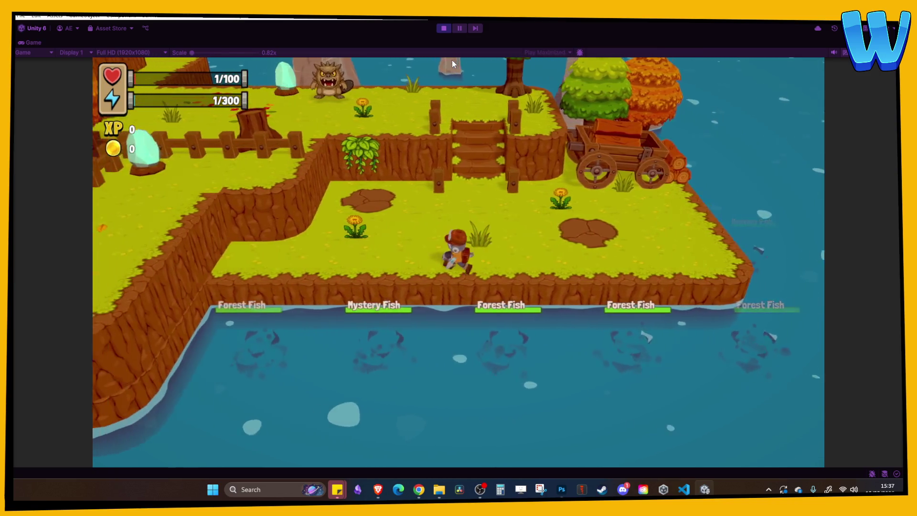
key(w)
key(w)
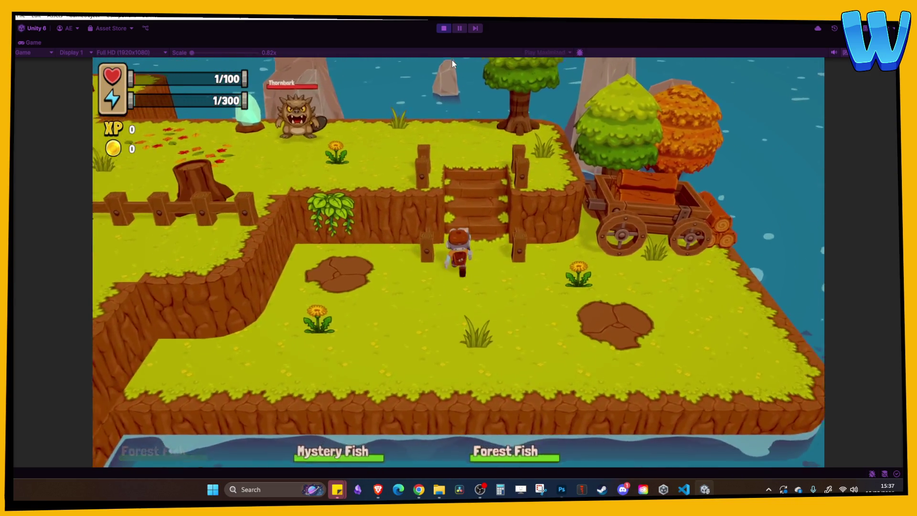
key(a)
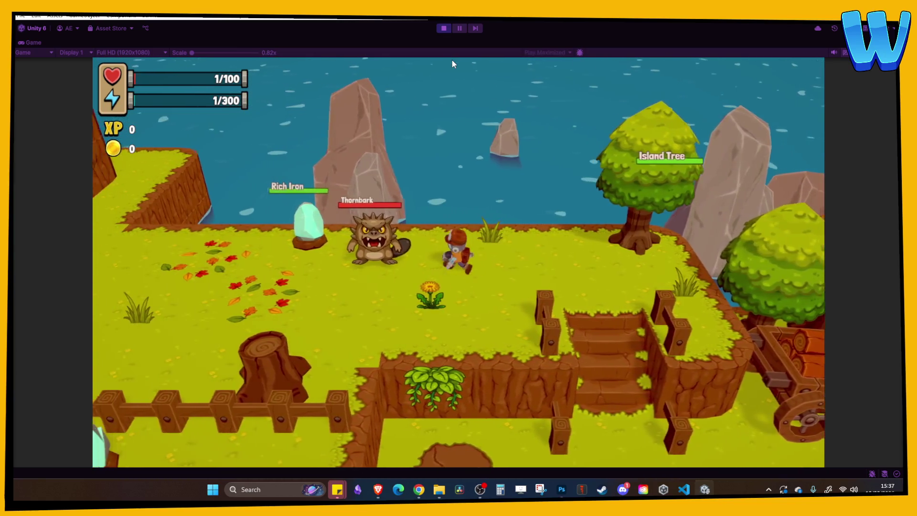
key(a)
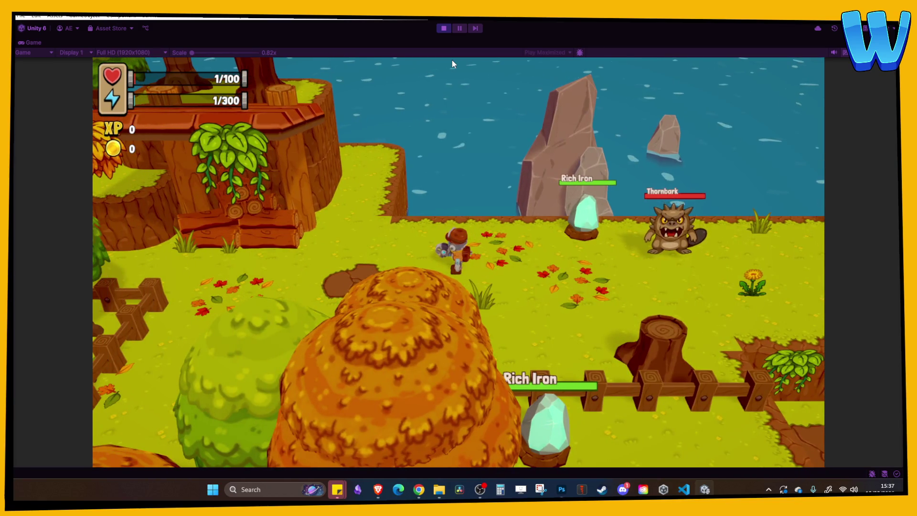
- Walk left past the wooden deck, Oak Trees and Copper Ore down to the cave entrance
key(a)
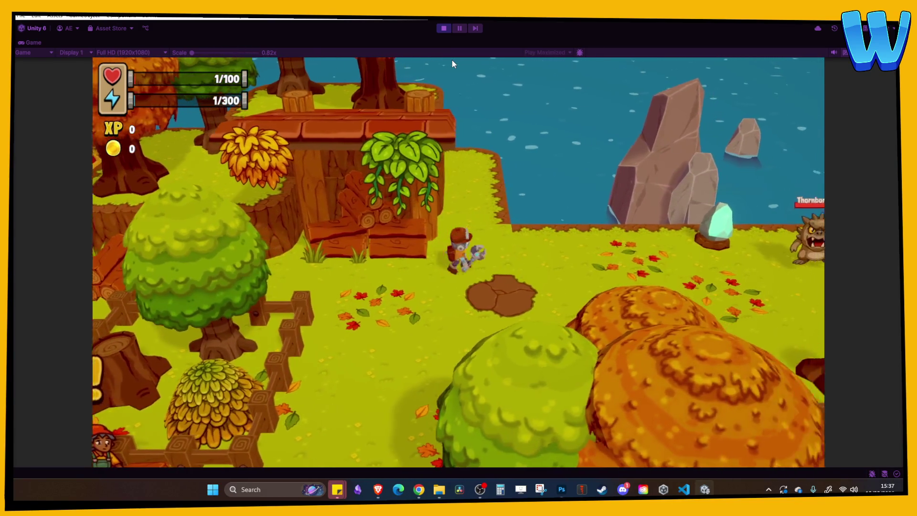
key(a)
key(s)
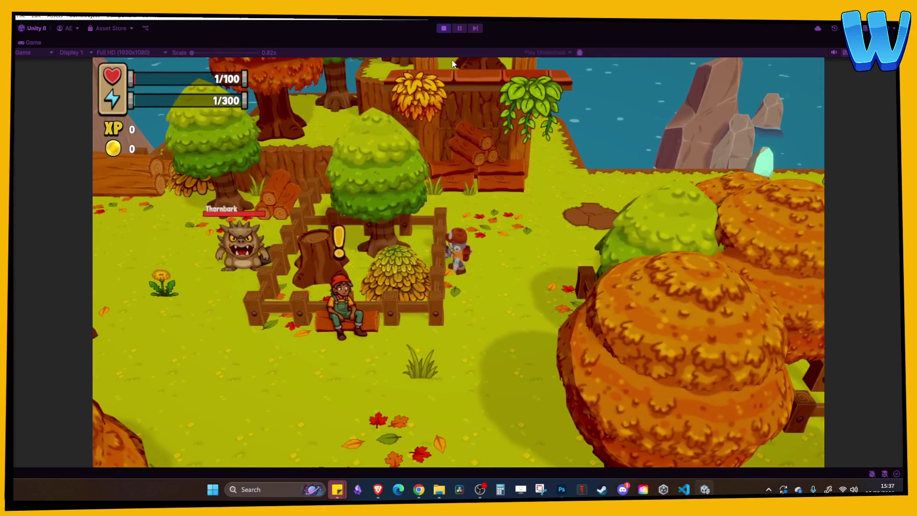
key(s)
key(a)
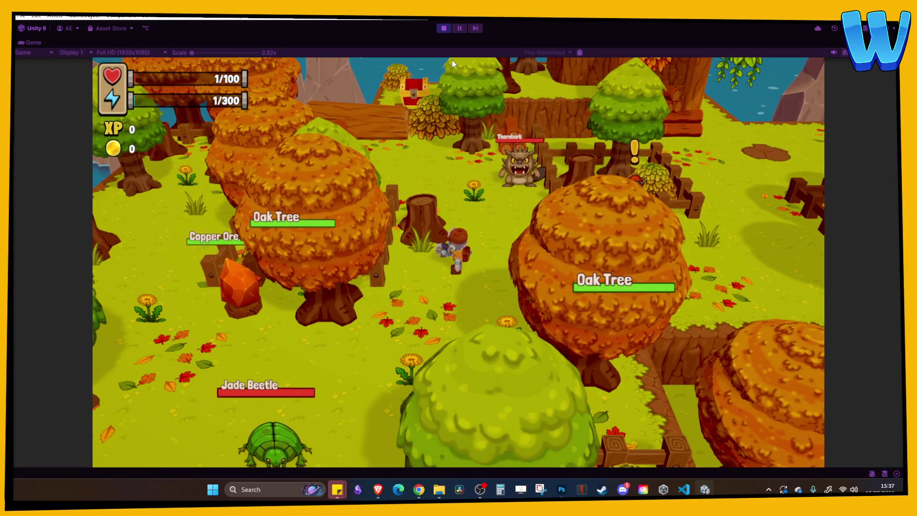
key(a)
key(s)
key(a)
key(s)
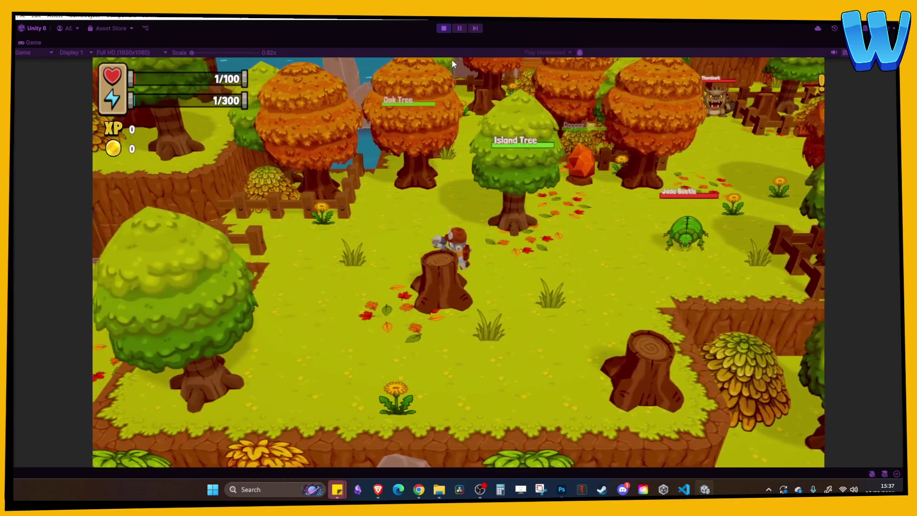
key(a)
key(s)
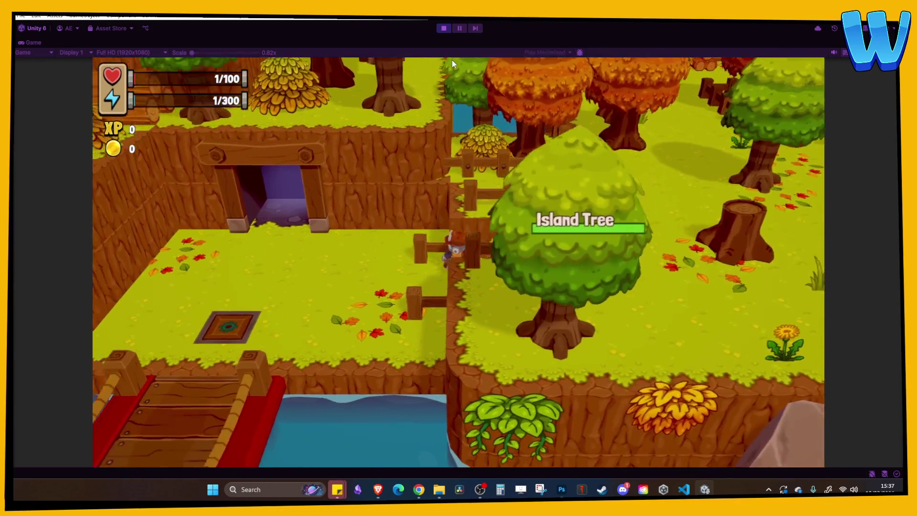
key(a)
- Cross the bridge south, then head east past the lumberjack and saw wheel to the Shallow Fish shore
key(s)
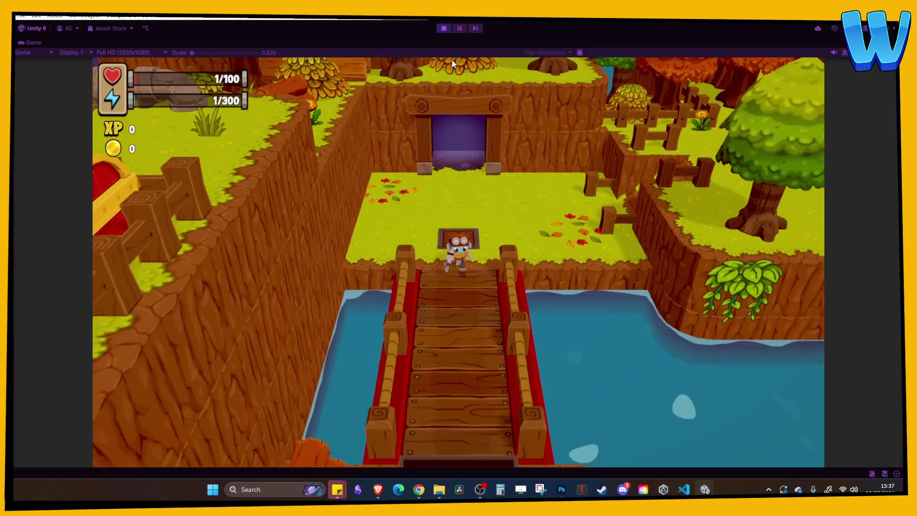
key(s)
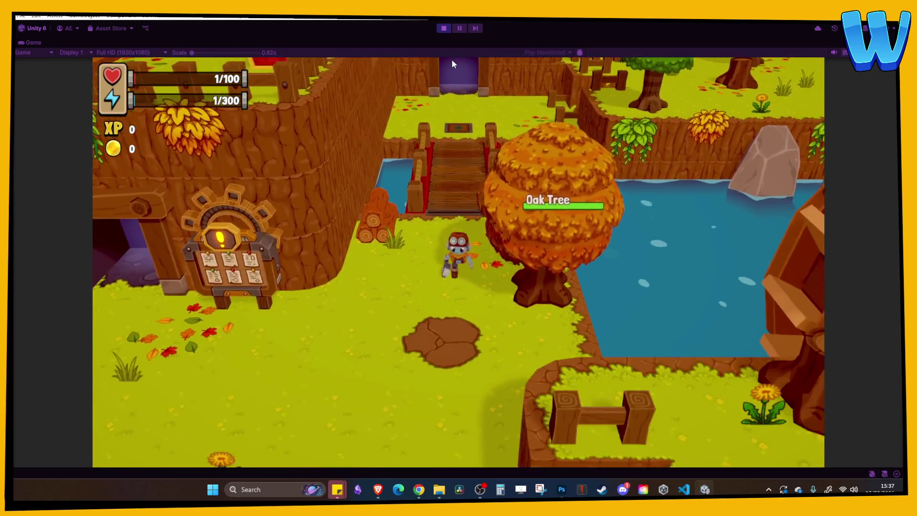
key(d)
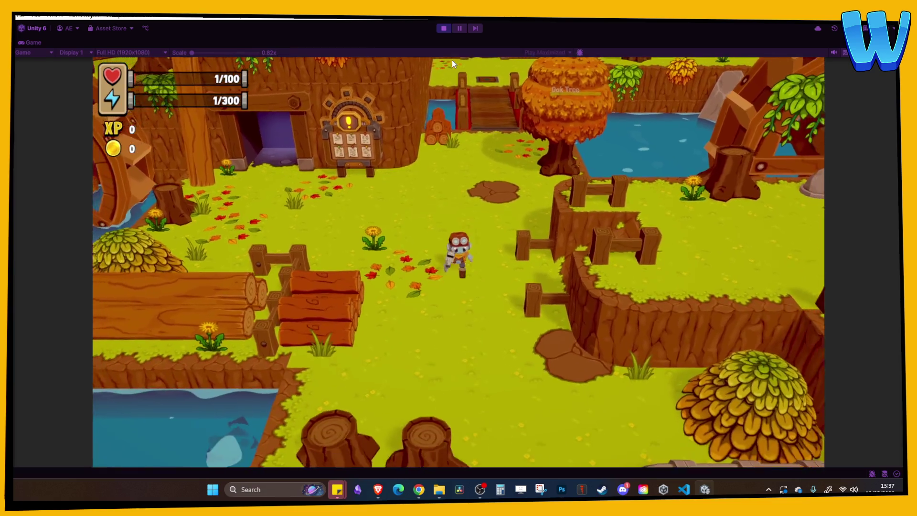
key(d)
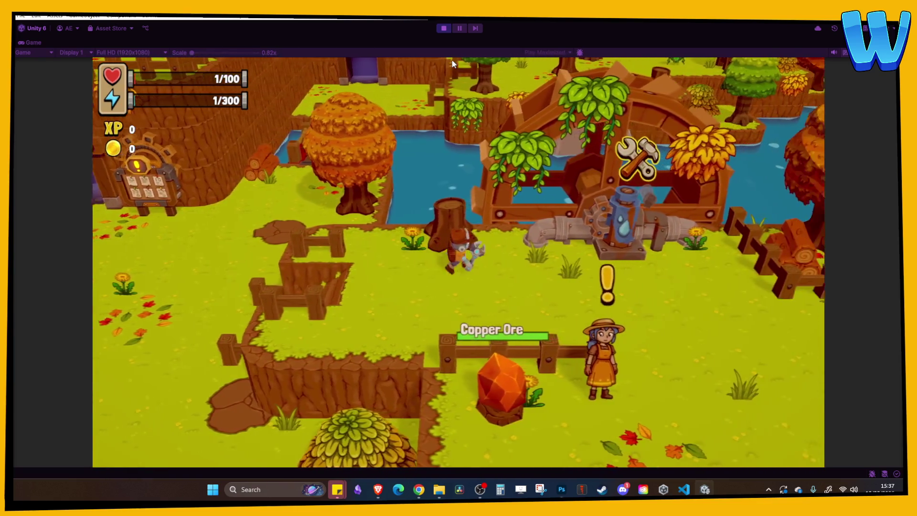
key(d)
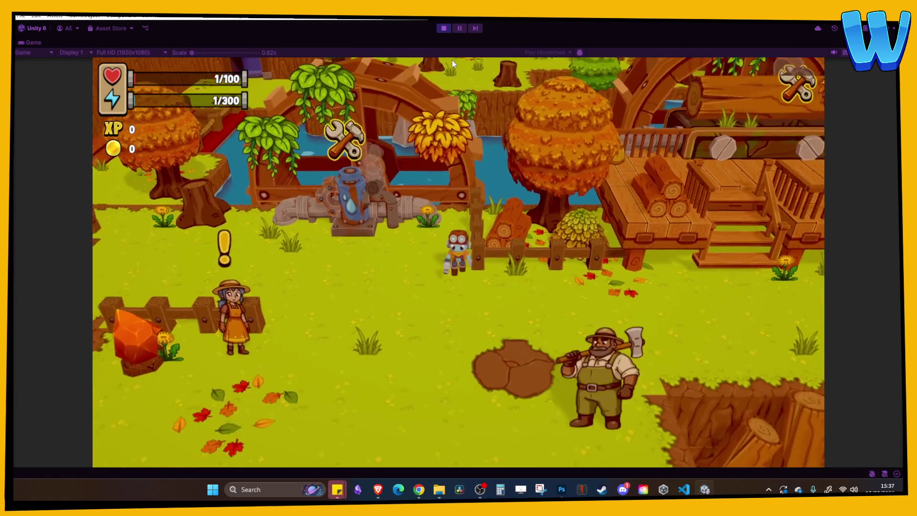
key(d)
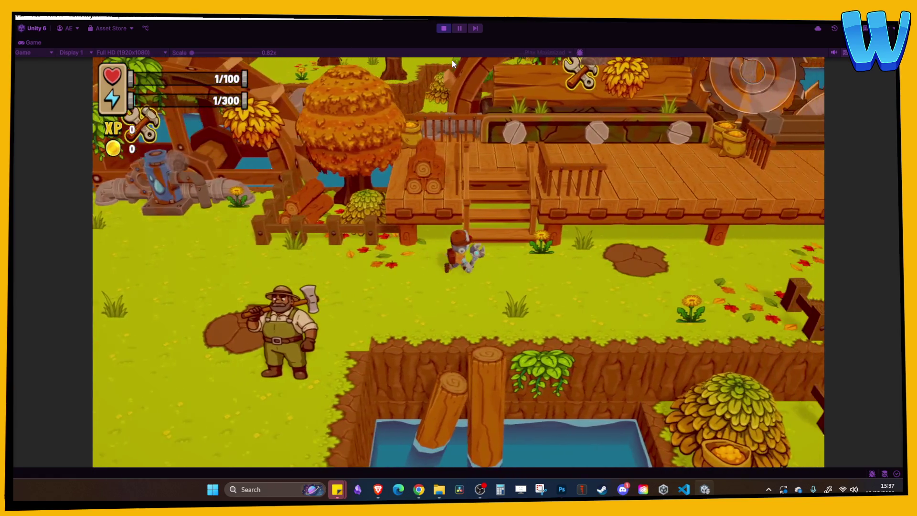
key(s)
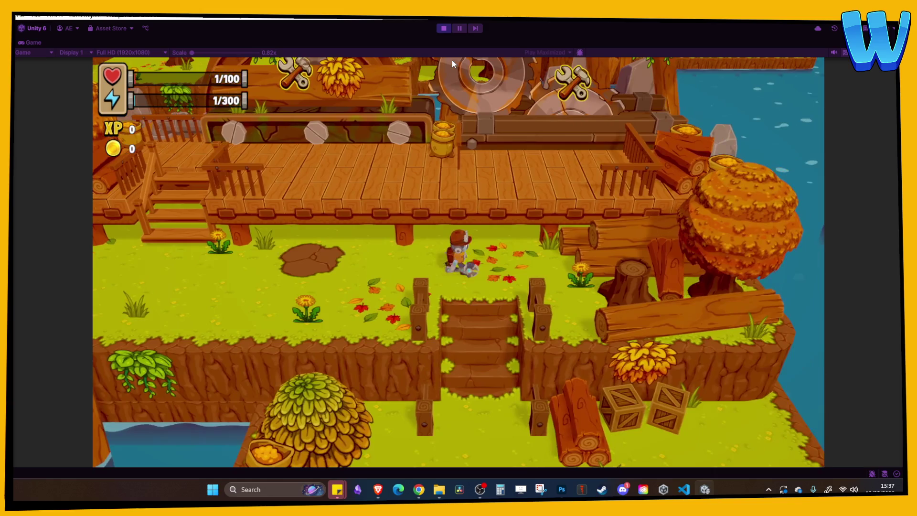
key(s)
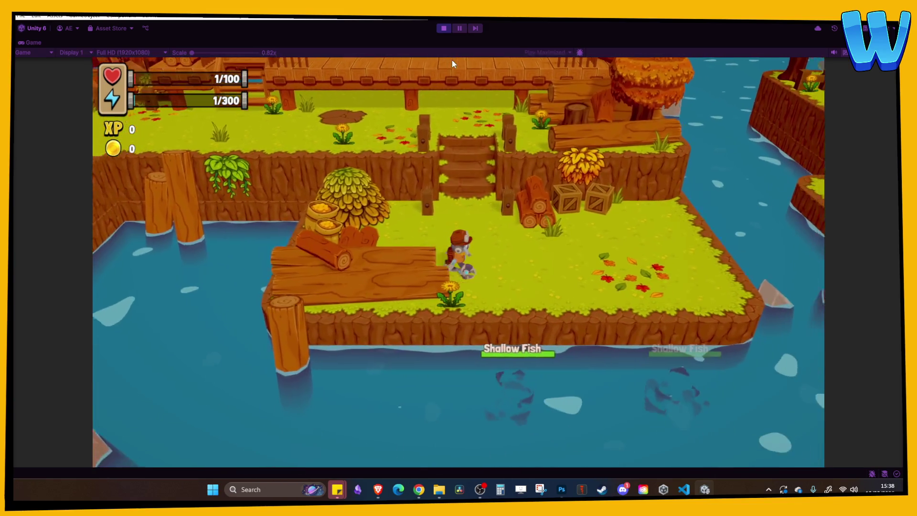
key(d)
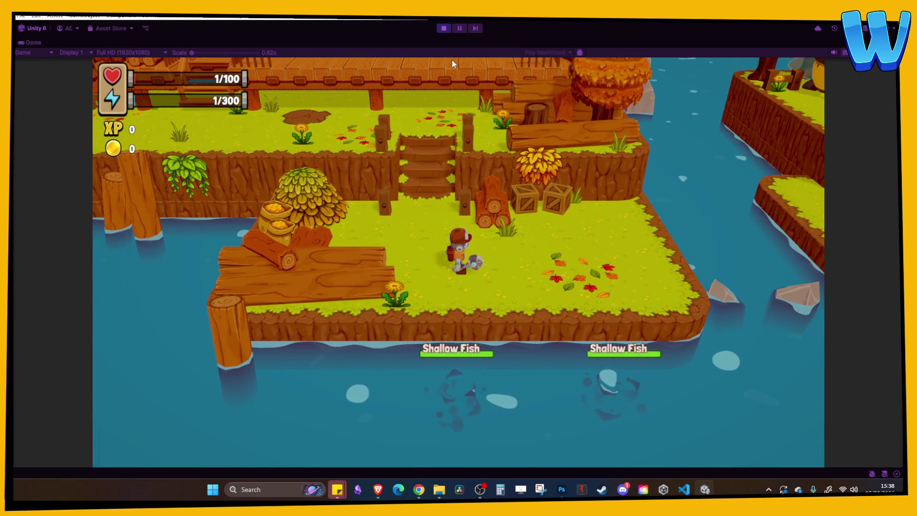
key(s)
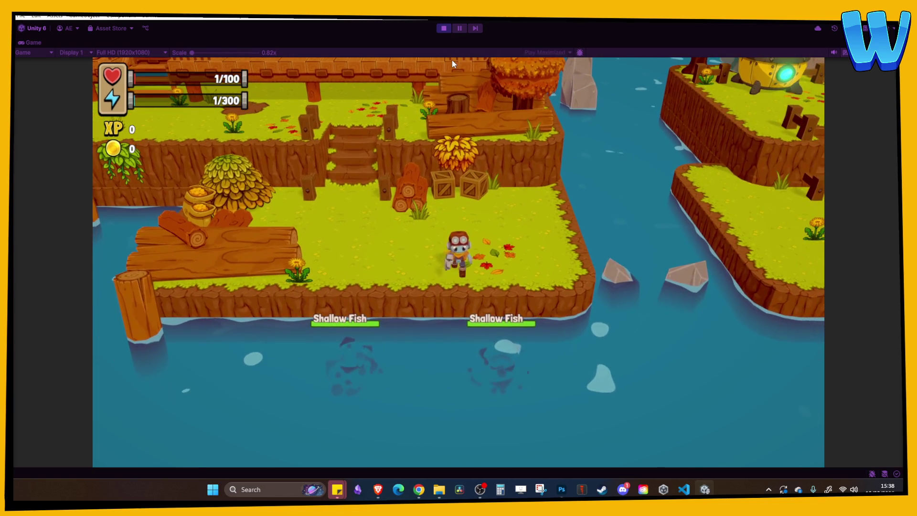
key(d)
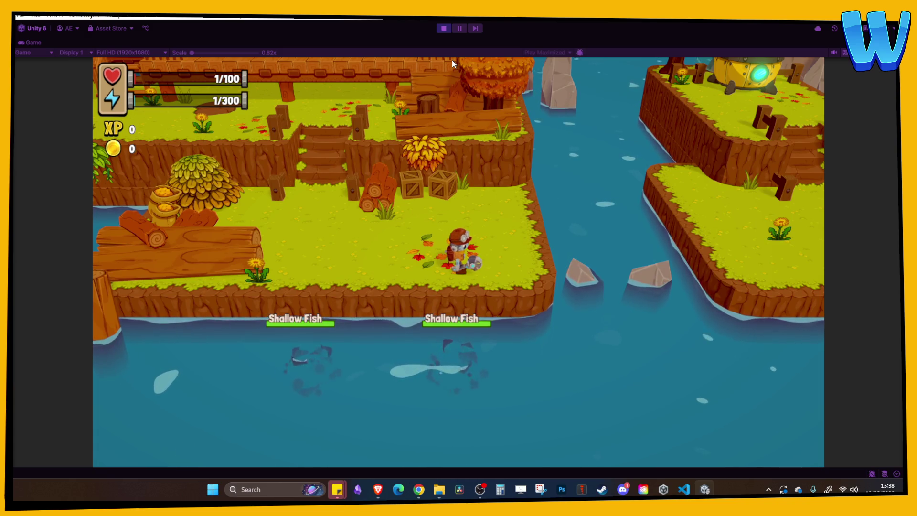
- Head back north and west past the villager and boat, then climb to the water pump and start its repair
key(w)
key(a)
key(w)
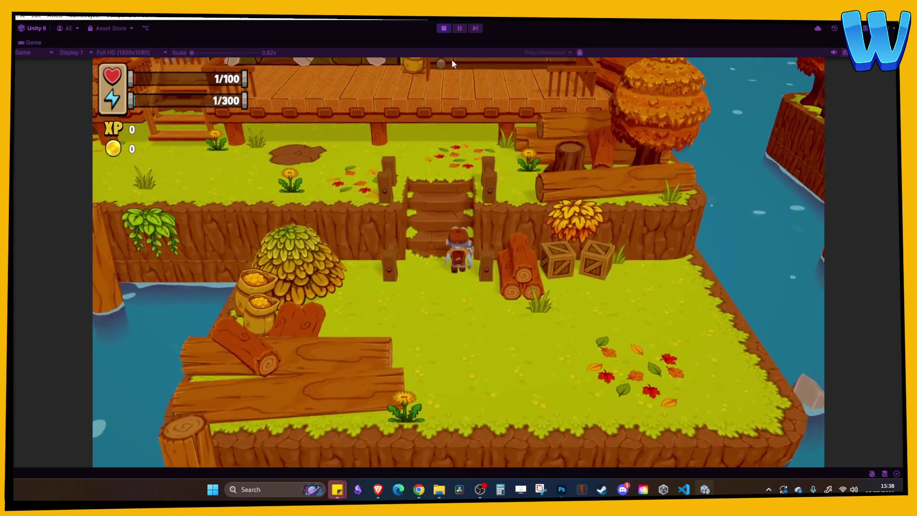
key(a)
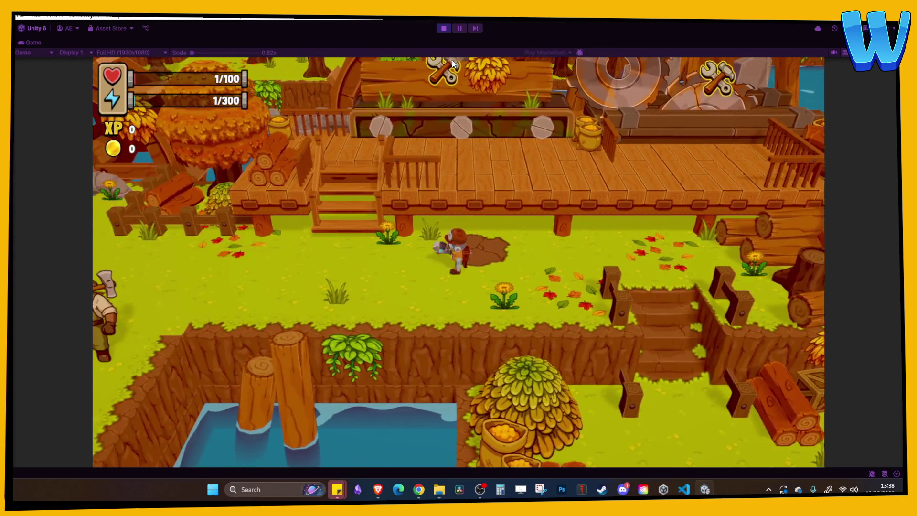
key(a)
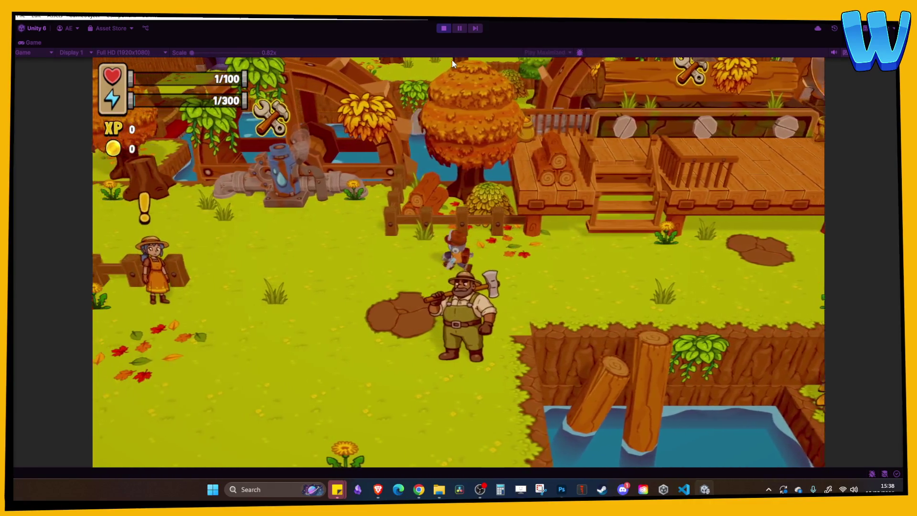
key(s)
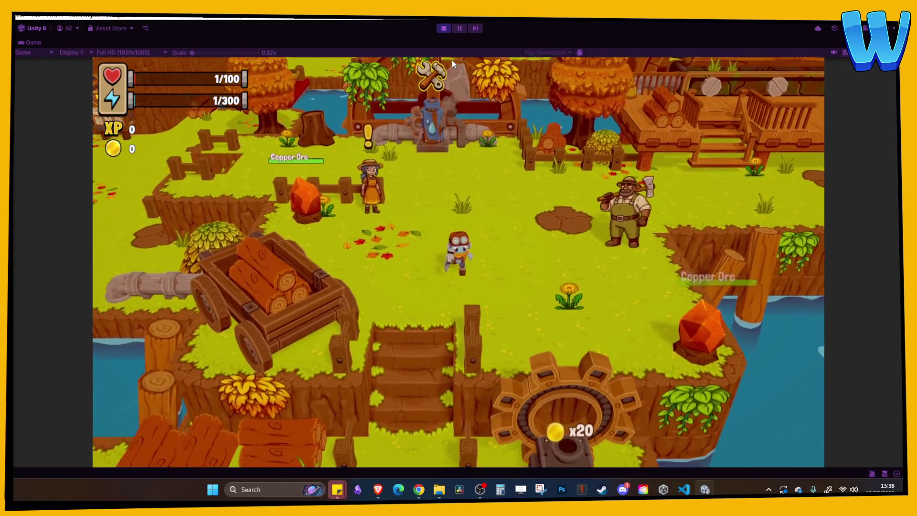
key(a)
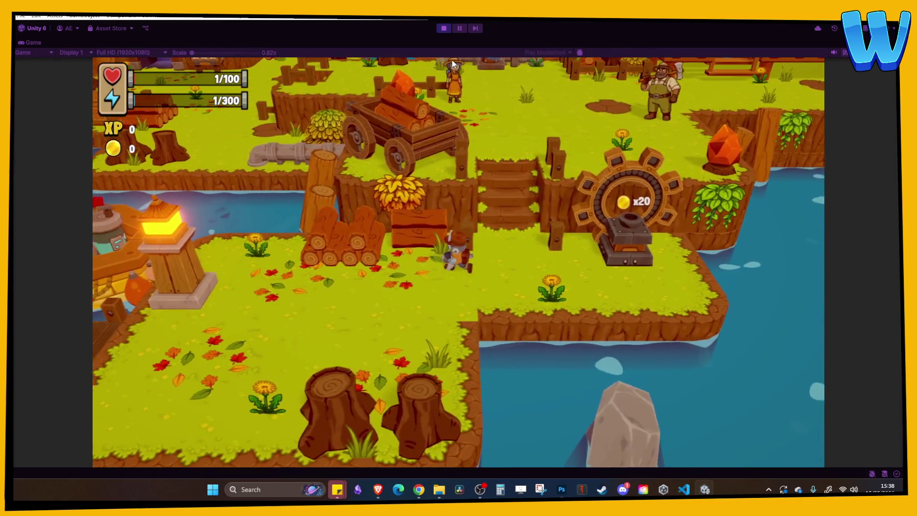
key(w)
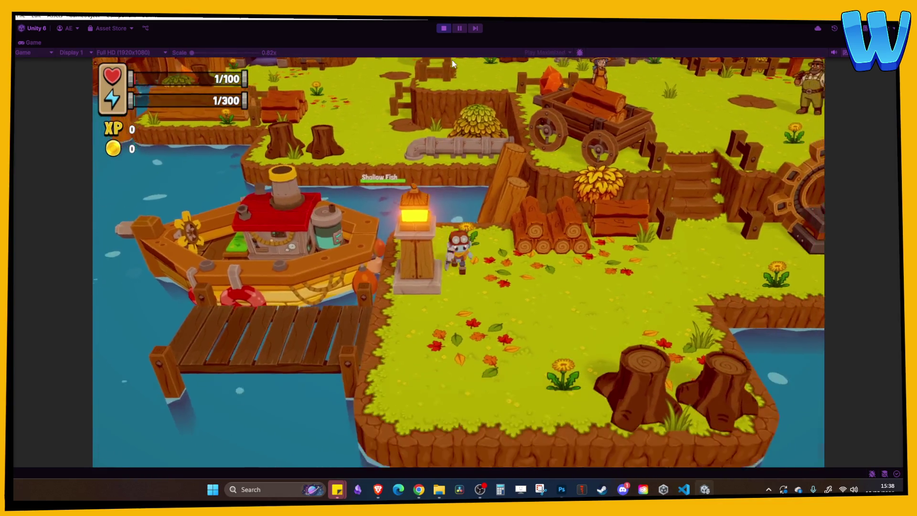
key(d)
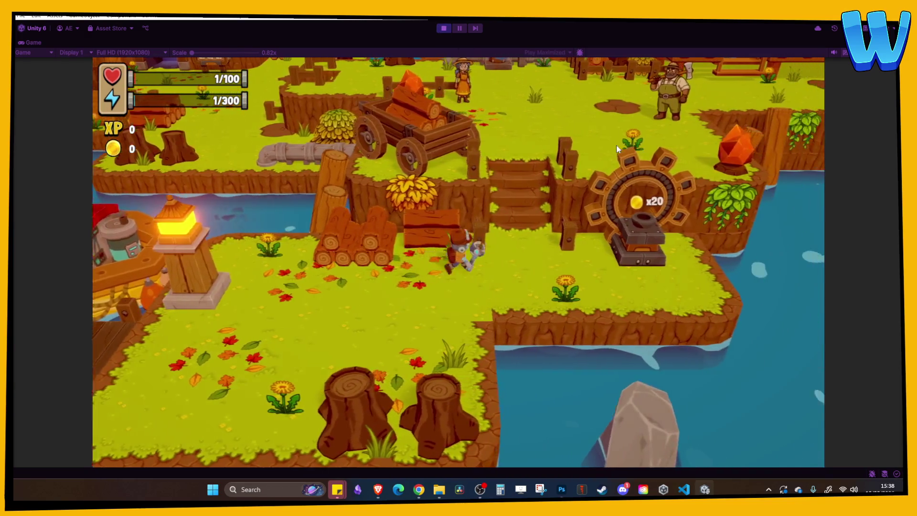
key(w)
key(w)
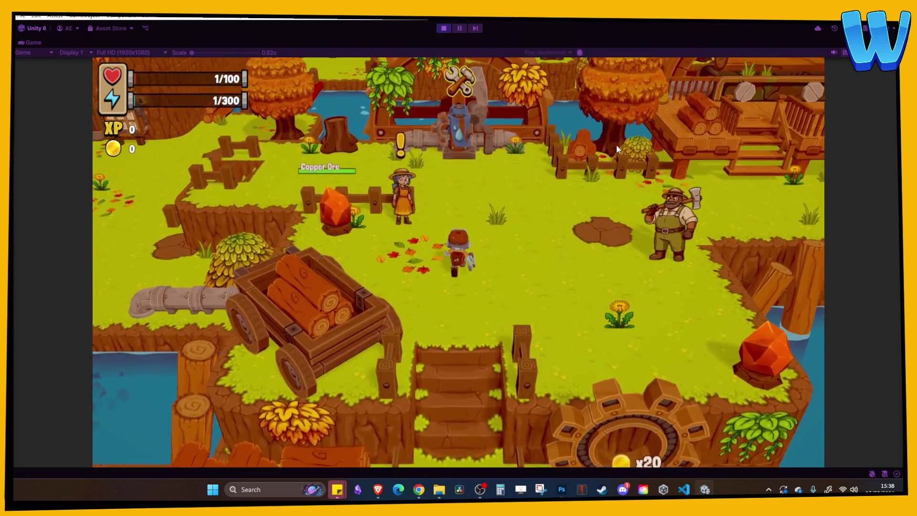
key(w)
key(e)
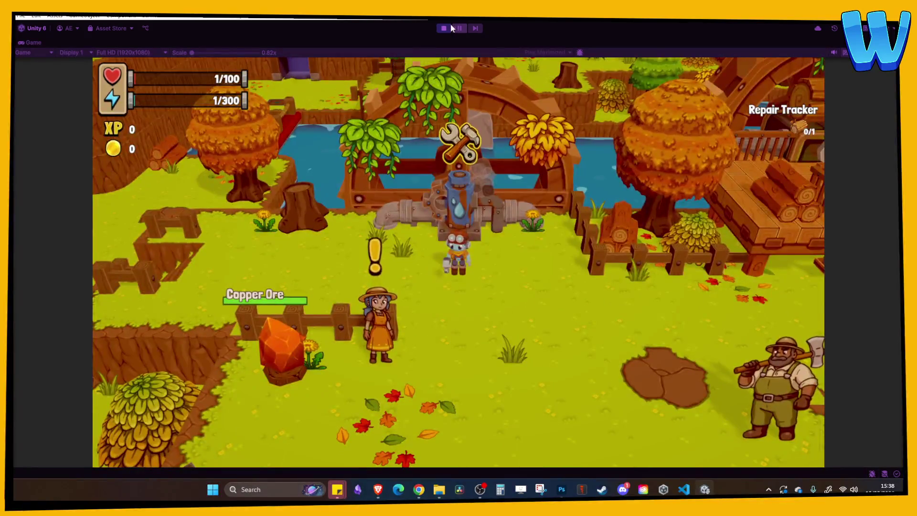
- Stop the game, open Island_8_Timber Tide Cove from the Scenes folder, and play it with Ctrl+P
click(444, 29)
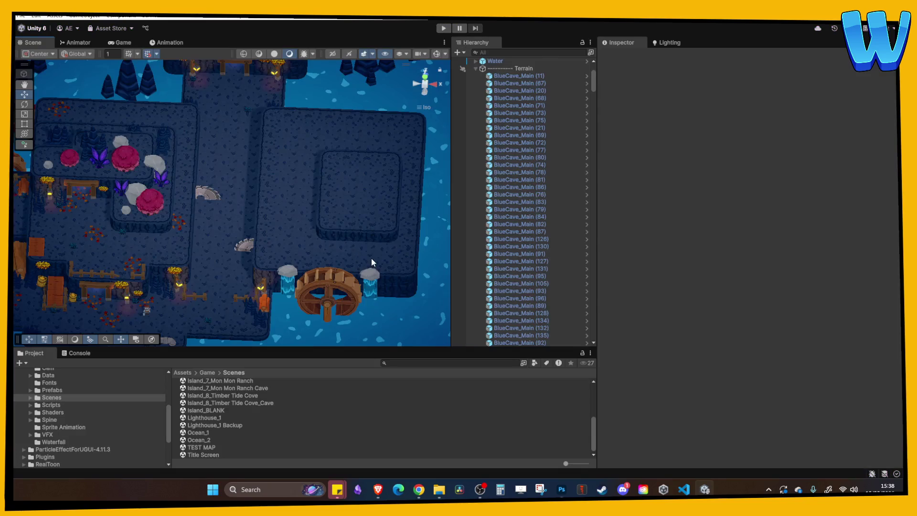
click(371, 258)
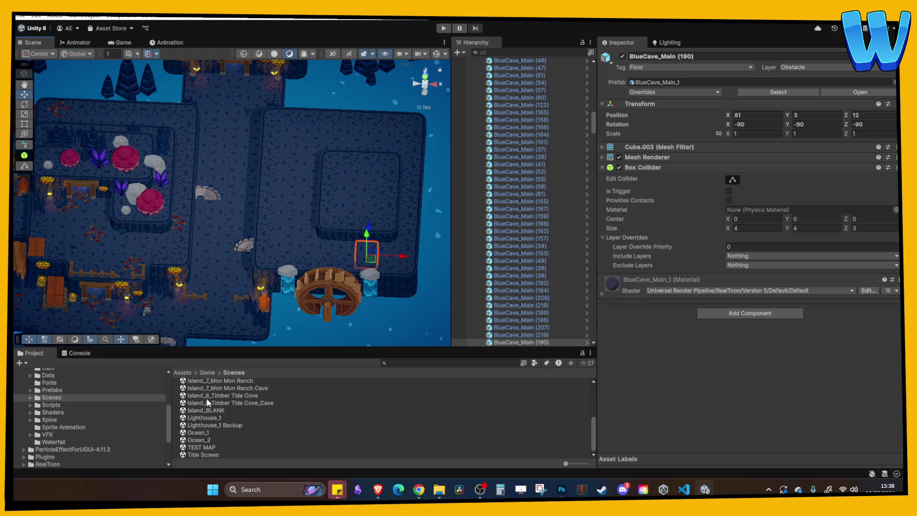
click(222, 403)
scroll(249, 410, up, 1)
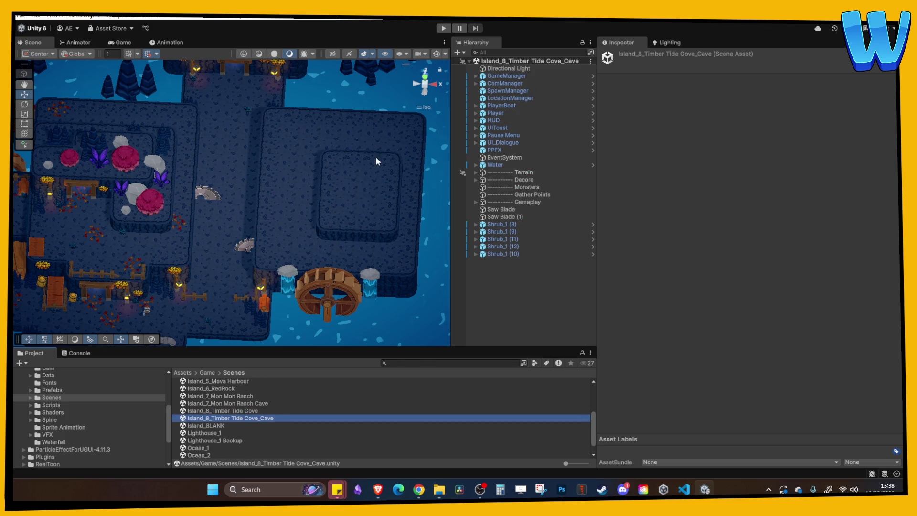
double_click(247, 411)
key(ctrl+p)
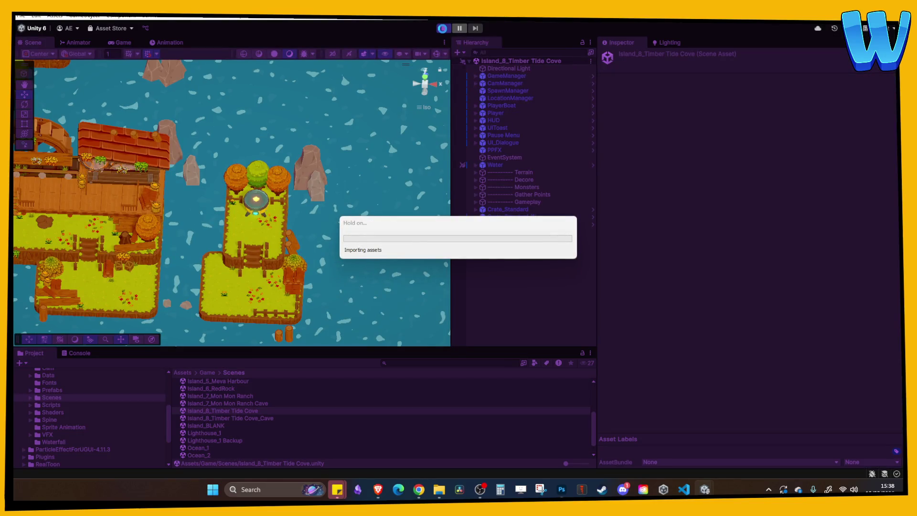
- Repair the water pump, then the Lumber Conveyor and Mill Saw on the deck to earn the Island Heart
key(a)
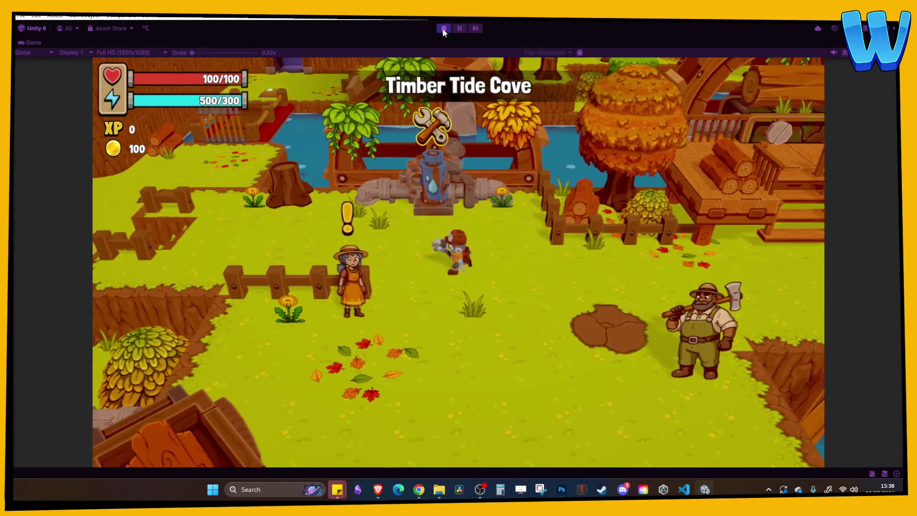
key(w)
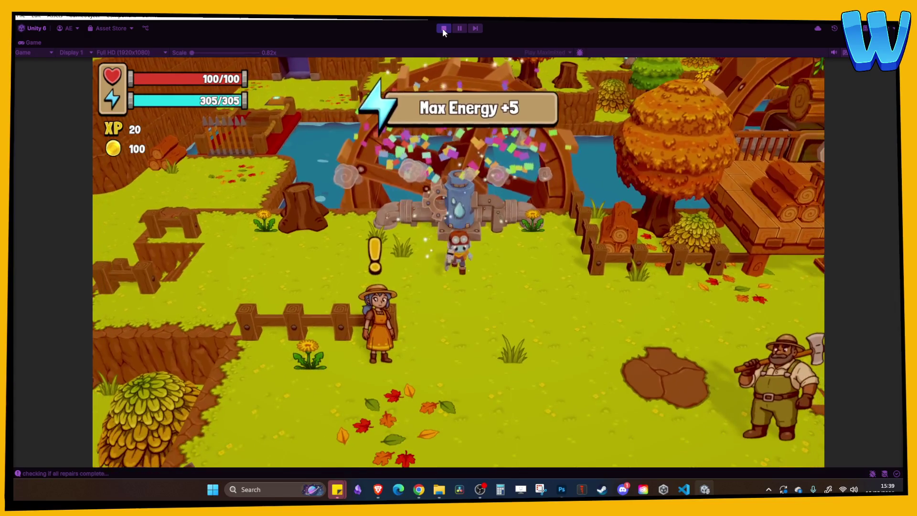
key(d)
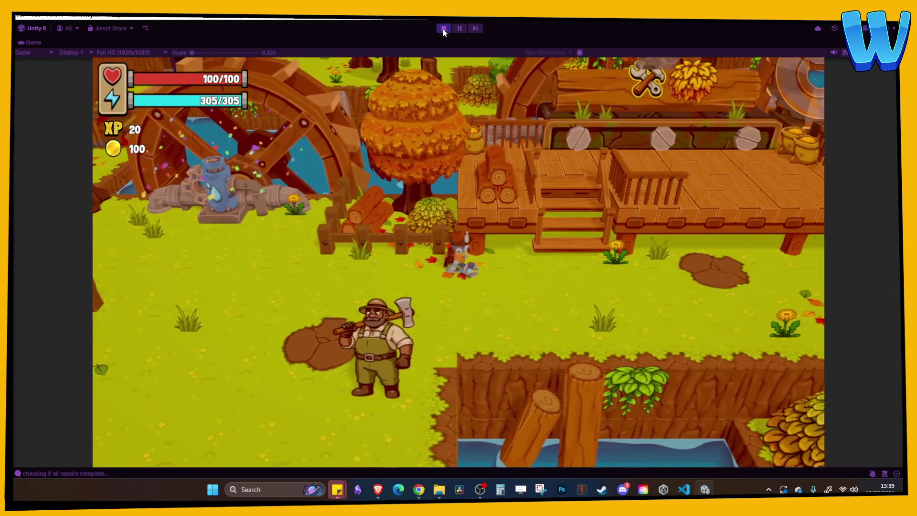
key(w)
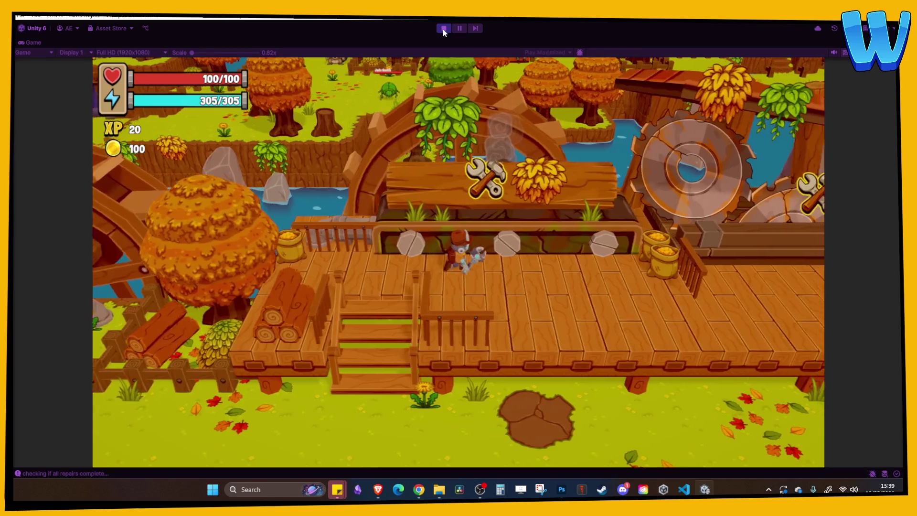
key(e)
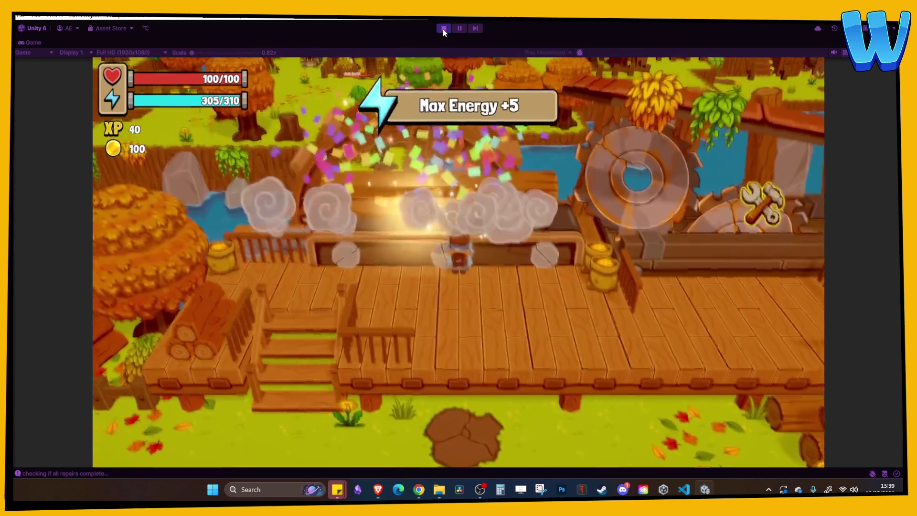
key(d)
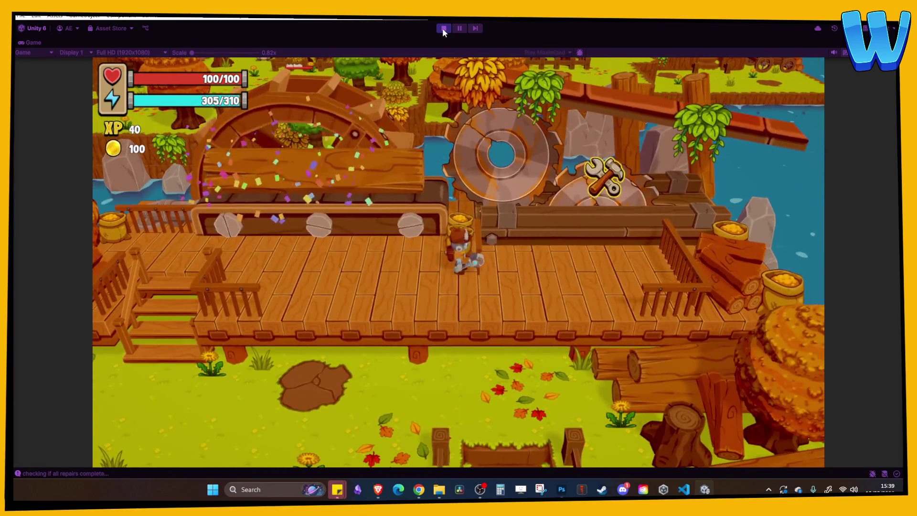
key(e)
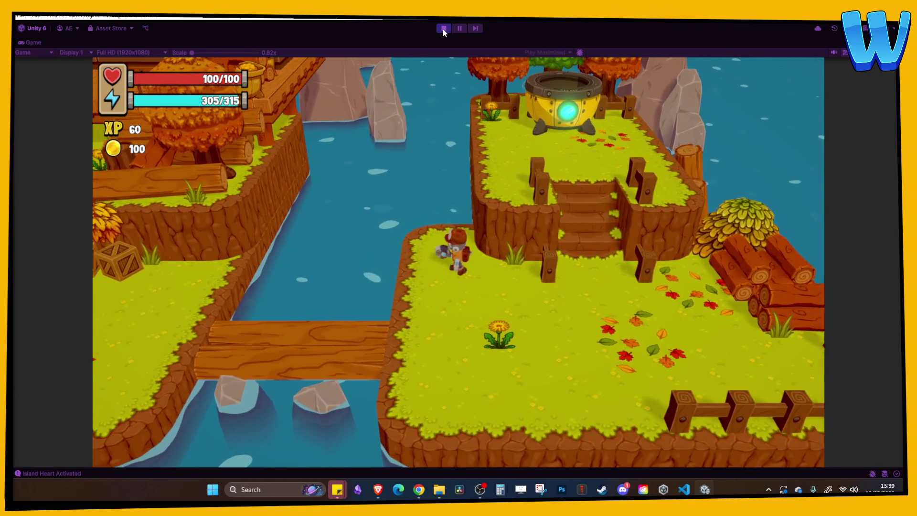
- Cross the bridge to the left island and catch a fish at the shore
key(s)
key(a)
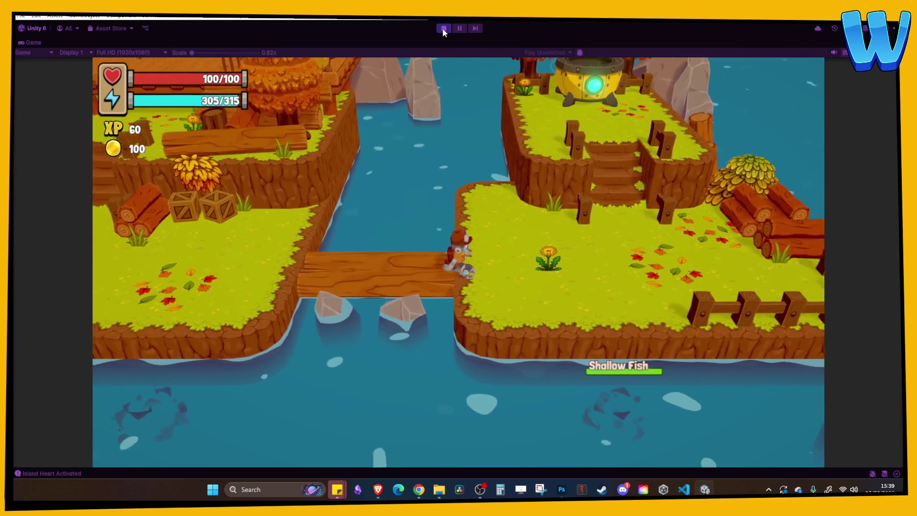
key(a)
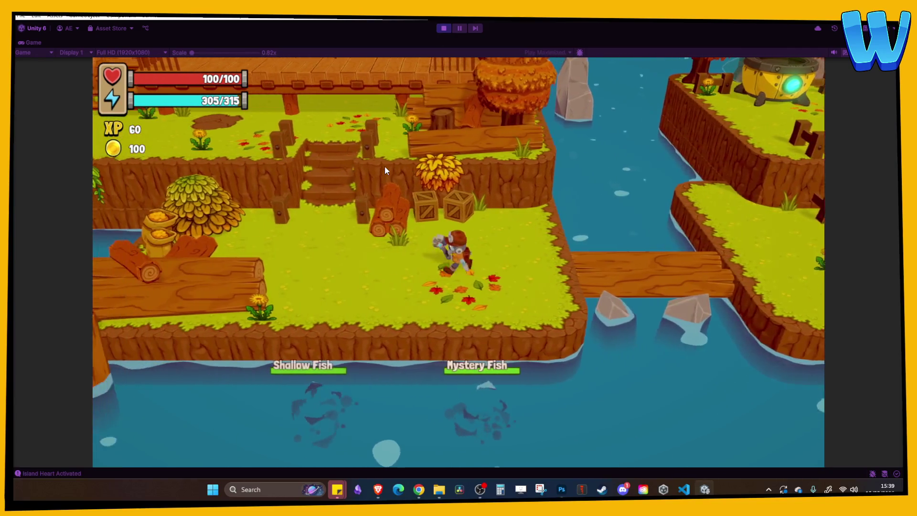
key(a)
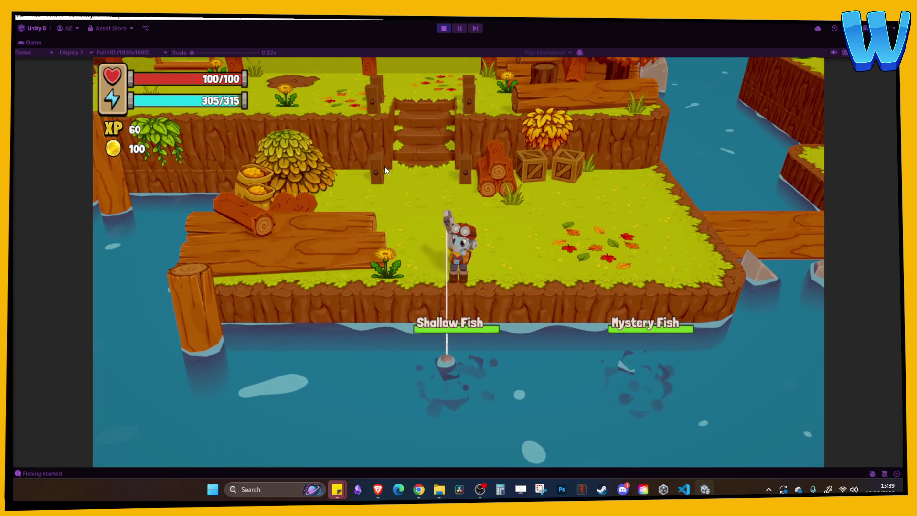
key(space)
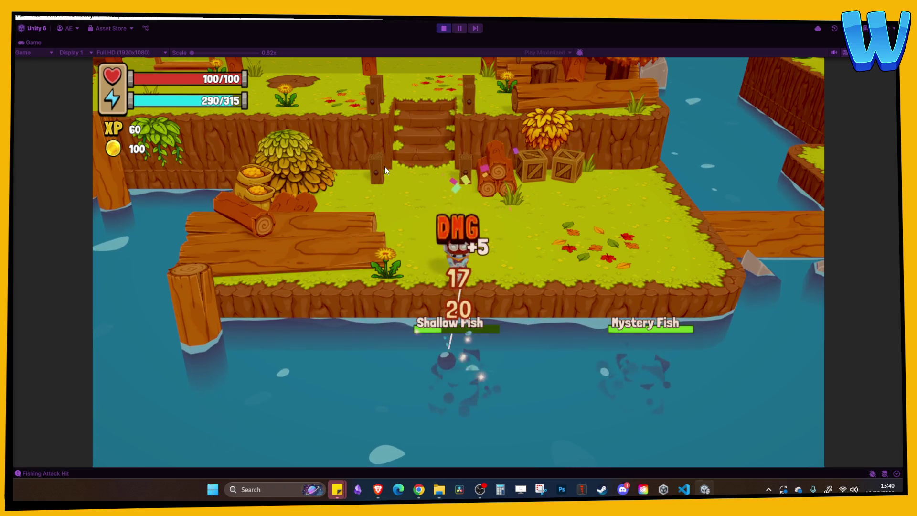
key(space)
- Climb the stairs west toward the waterwheel, check the inventory, then stop Play Mode
key(w)
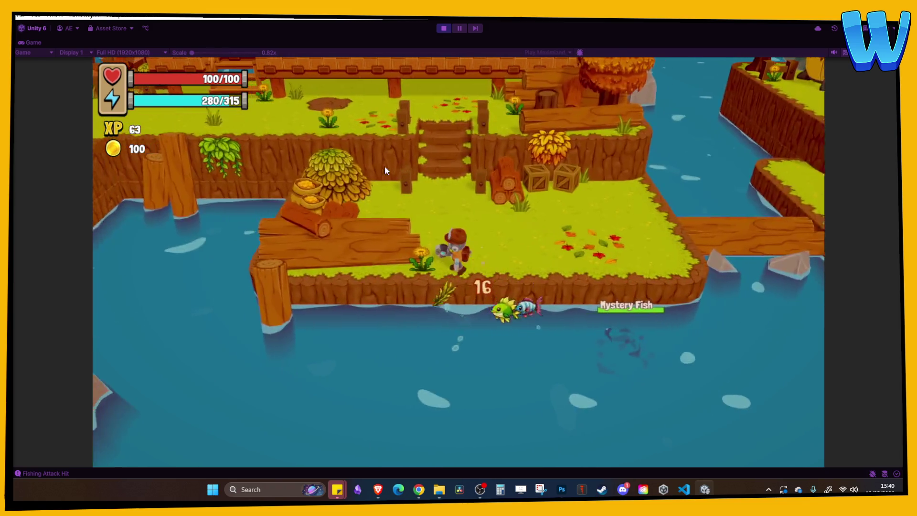
key(d)
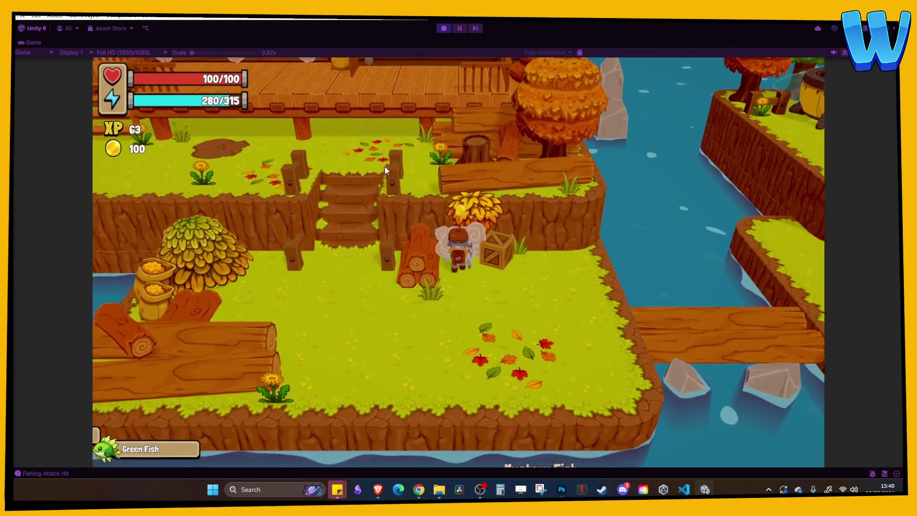
key(a)
key(w)
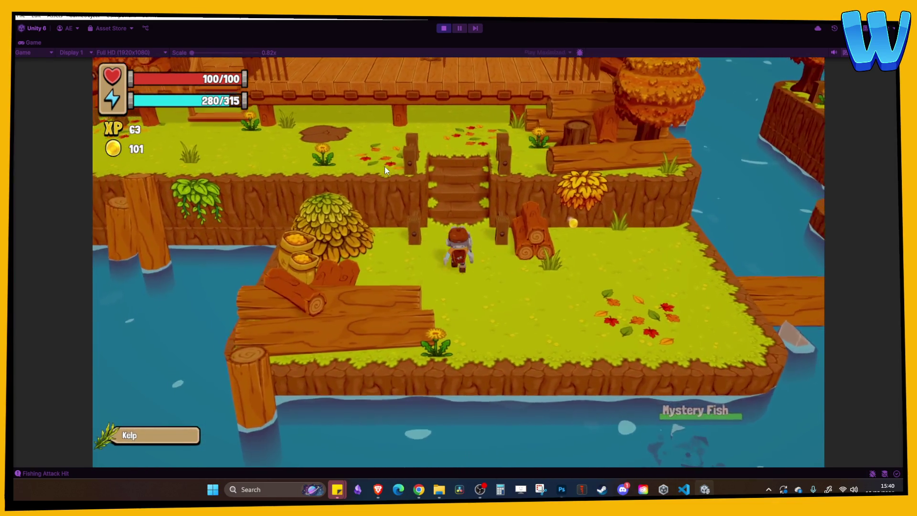
key(a)
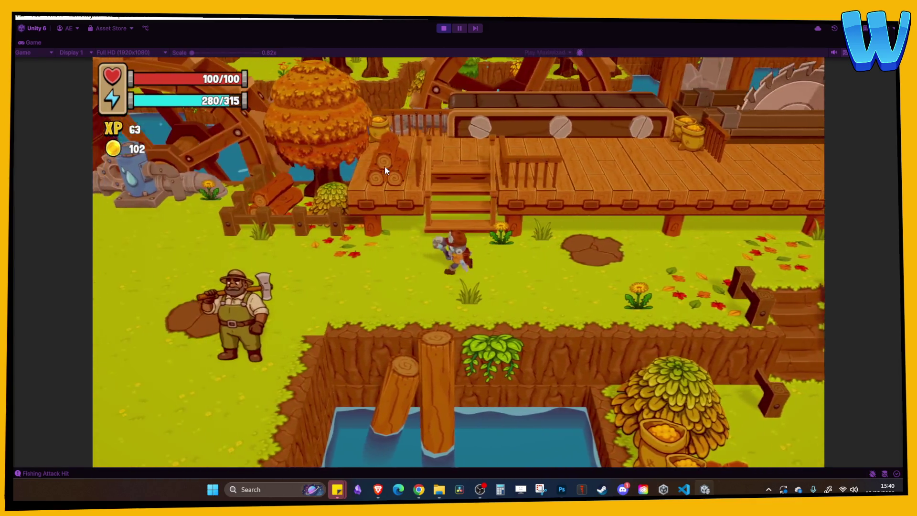
key(a)
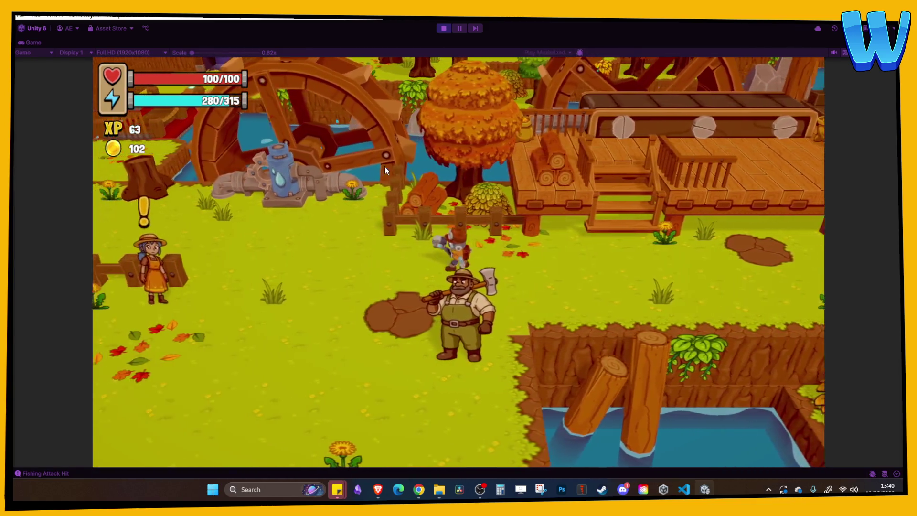
key(i)
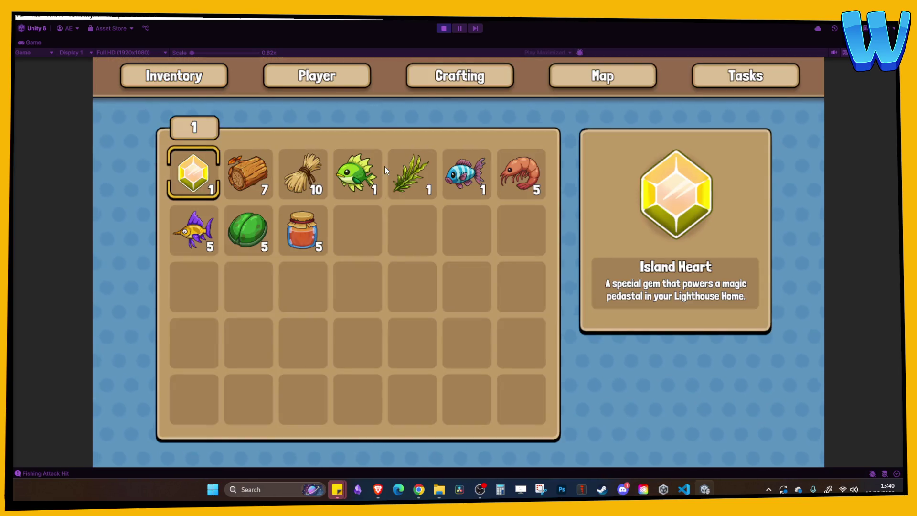
key(i)
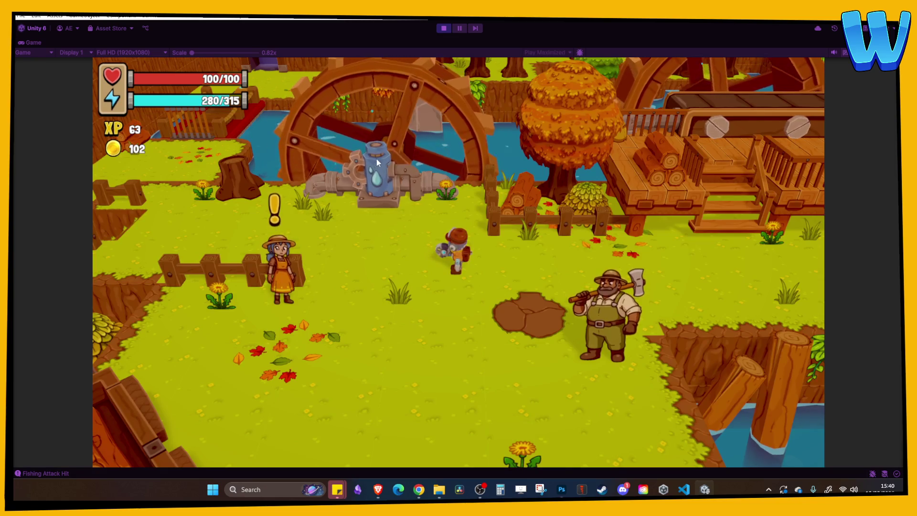
click(443, 29)
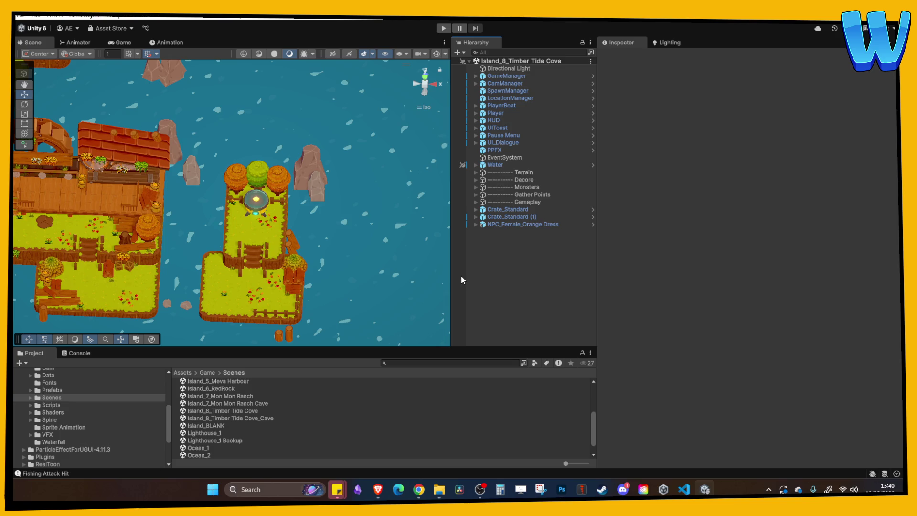
- Orbit the scene around the islands and select the Island_8_Timber Tide Cove_Cave scene file
drag(241, 220, 240, 237)
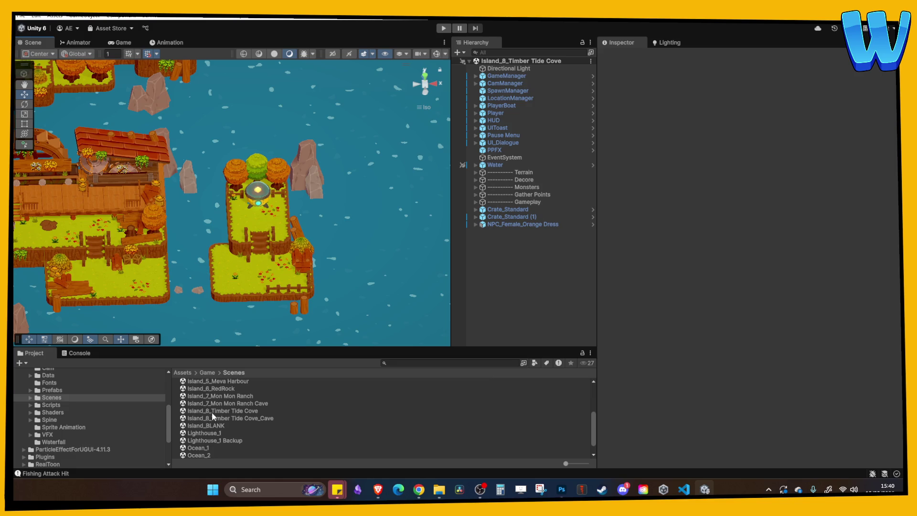
click(240, 418)
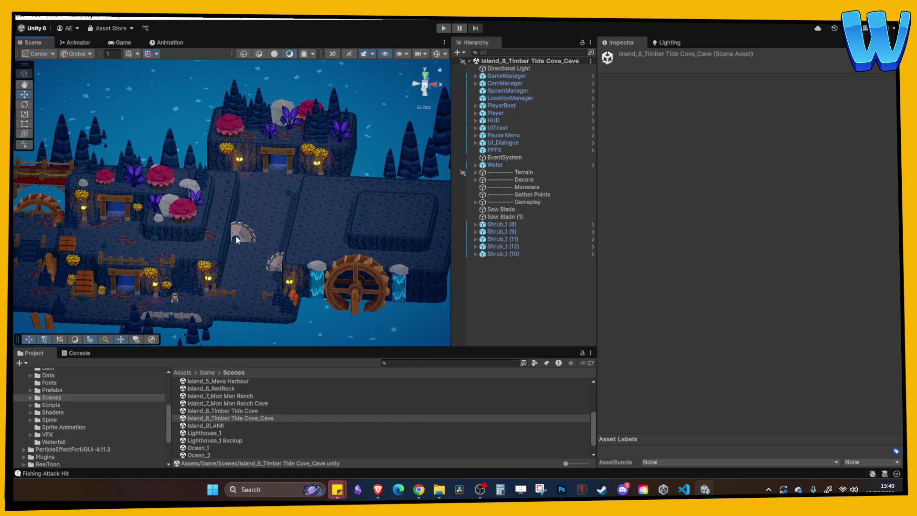
- Group the pink shrub Shrub_1 (8) with the purple plants and move them onto the right plateau
right_click(243, 237)
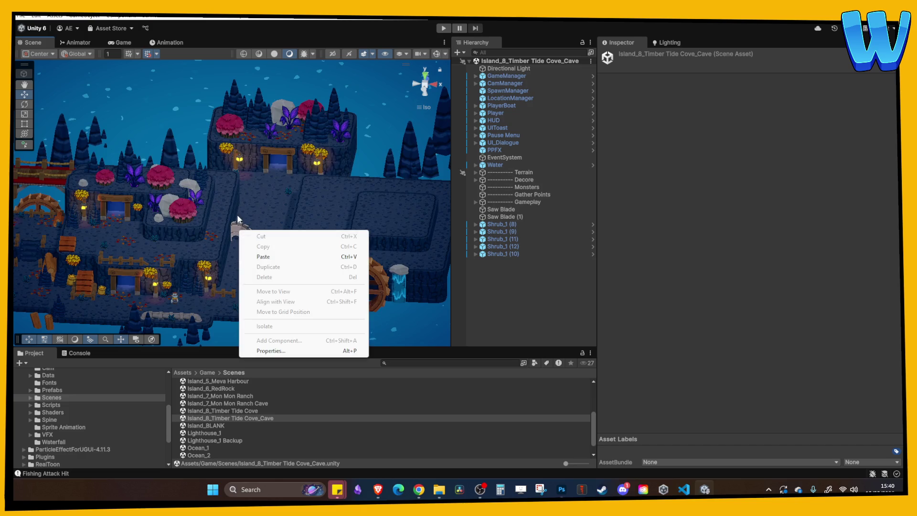
click(183, 209)
key(f)
scroll(220, 204, up, 5)
scroll(220, 204, down, 5)
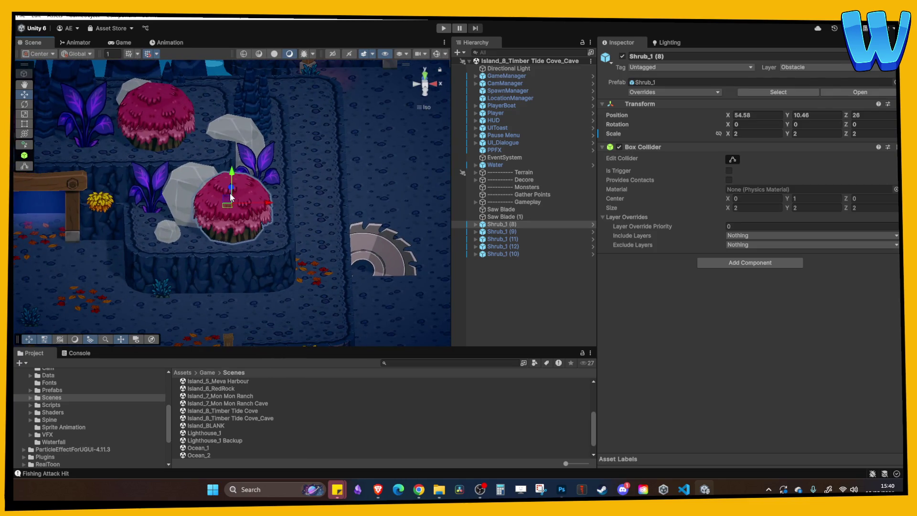
scroll(230, 198, down, 4)
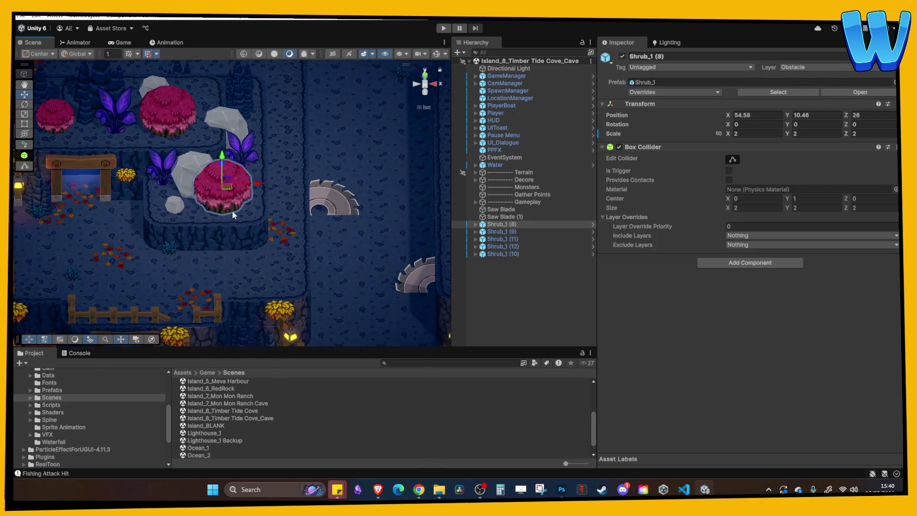
scroll(234, 215, down, 4)
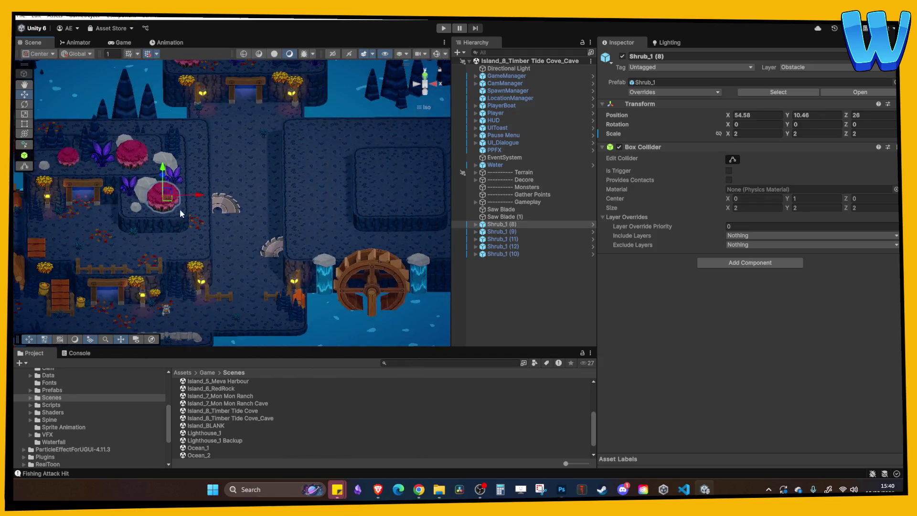
scroll(192, 212, up, 2)
shift+click(159, 196)
shift+click(159, 196)
drag(209, 218, 399, 213)
scroll(400, 210, up, 5)
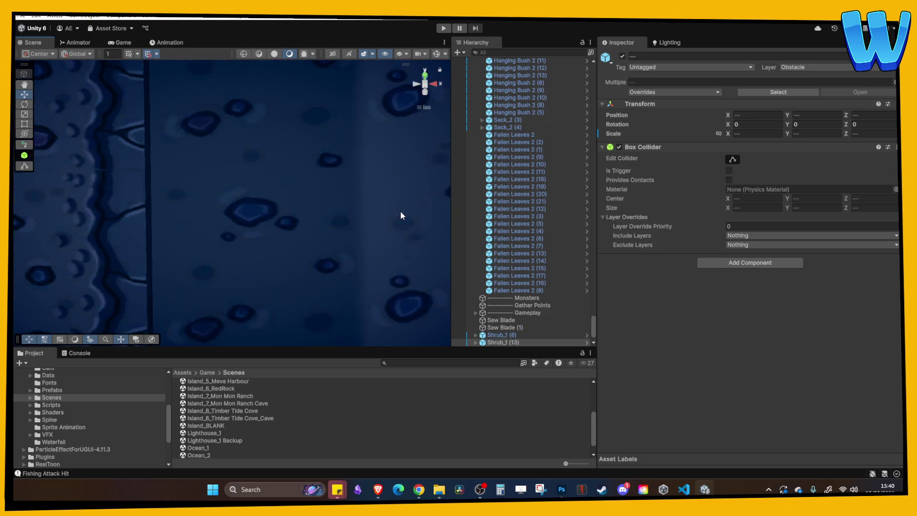
key(f)
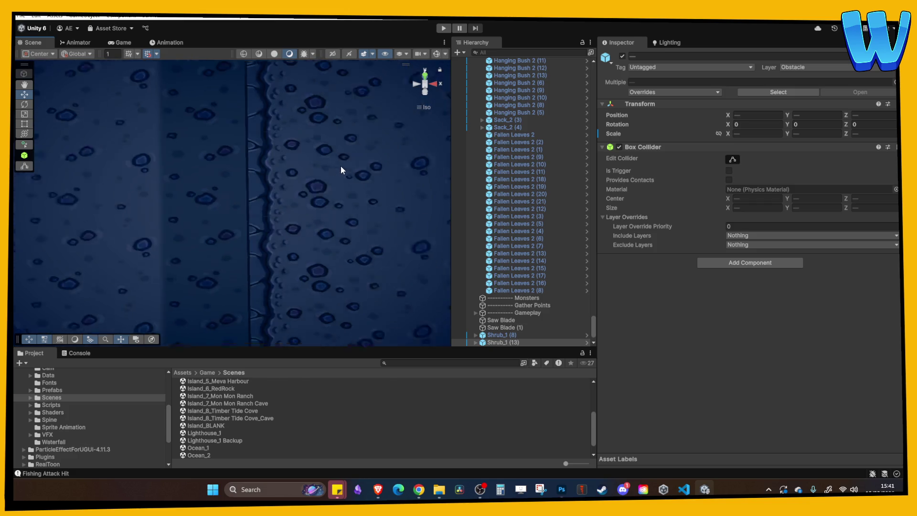
- Shift a stalagmite 10 units along X and sink it into the ground
click(334, 168)
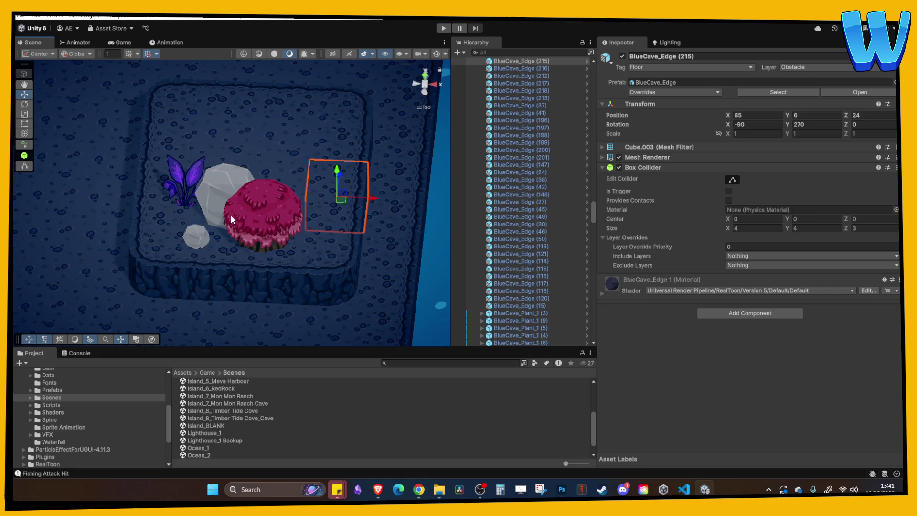
scroll(231, 216, down, 3)
mouse_move(227, 202)
mouse_down()
mouse_move(244, 205)
mouse_move(216, 211)
mouse_move(218, 225)
mouse_move(193, 171)
mouse_up()
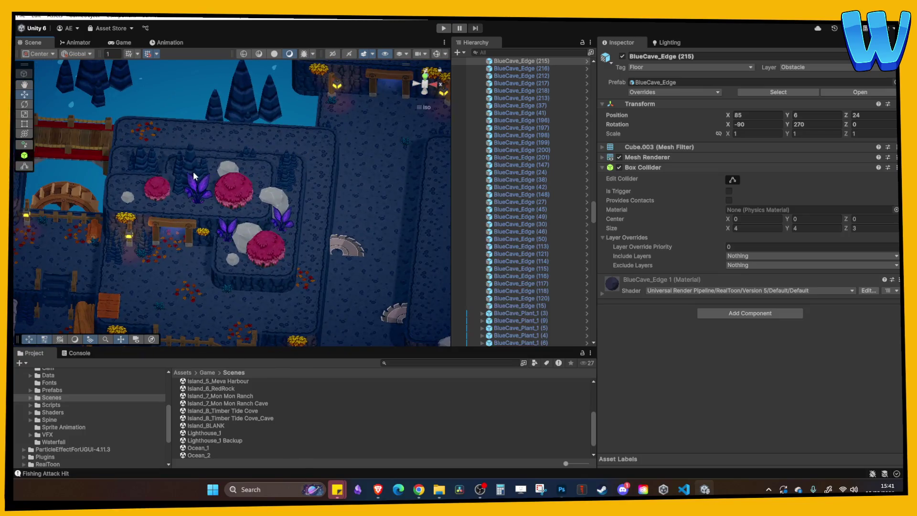
click(193, 171)
key(f)
drag(294, 188, 345, 188)
key(f)
scroll(321, 193, down, 5)
mouse_move(270, 181)
mouse_down()
mouse_move(263, 213)
mouse_move(159, 108)
mouse_up()
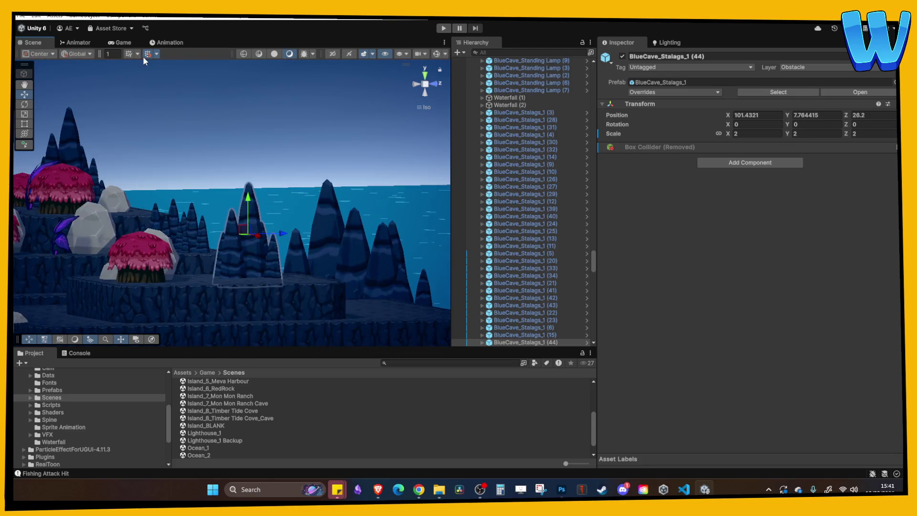
- Raise the stalagmite slightly, nudge it right along X and duplicate it
key(f)
mouse_move(253, 216)
mouse_down()
mouse_move(247, 199)
mouse_move(224, 205)
mouse_move(334, 242)
mouse_move(322, 235)
mouse_up()
scroll(334, 239, down, 3)
scroll(287, 205, up, 3)
mouse_move(287, 206)
mouse_down()
mouse_move(343, 204)
mouse_move(277, 181)
mouse_move(291, 192)
mouse_up()
key(ctrl+d)
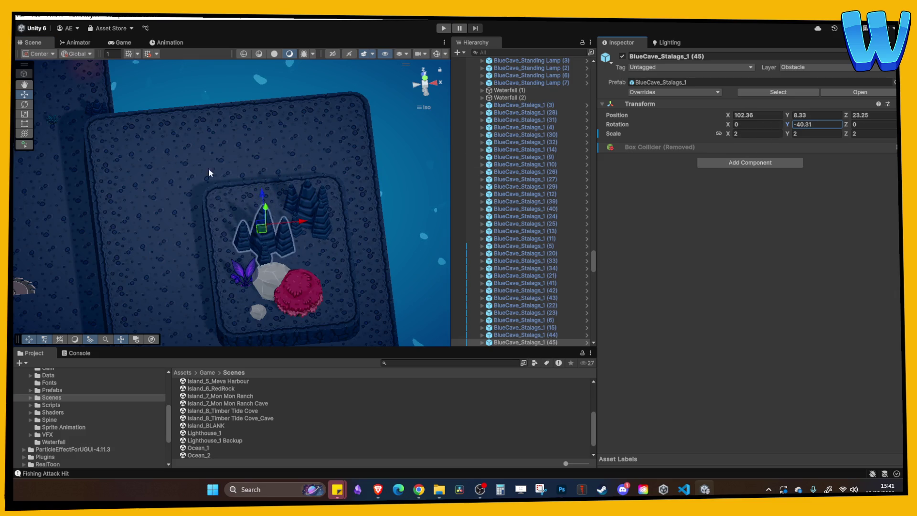
click(289, 201)
drag(350, 259, 292, 205)
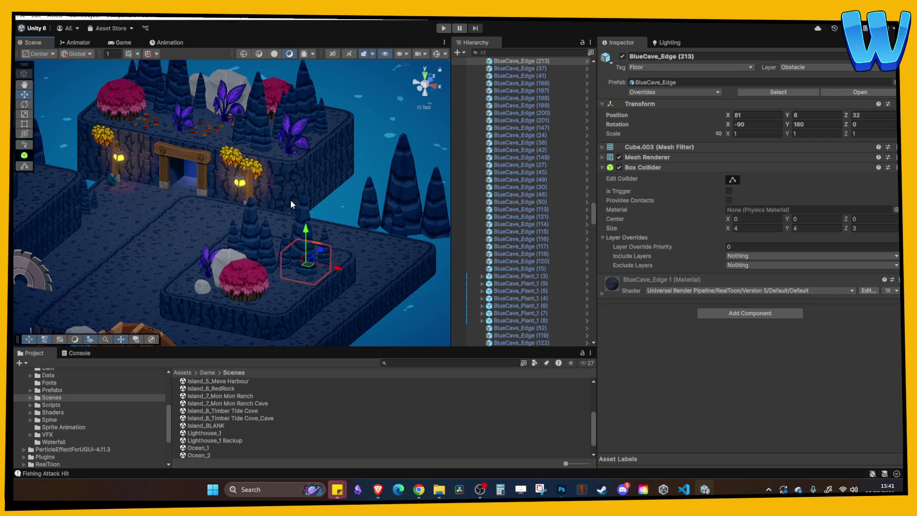
- Duplicate the rock beside the pink shrub and move the copy further along Z
mouse_move(291, 200)
mouse_down()
mouse_move(292, 268)
mouse_move(248, 218)
mouse_move(357, 245)
mouse_move(327, 239)
mouse_up()
click(273, 232)
key(ctrl+d)
drag(324, 184, 325, 147)
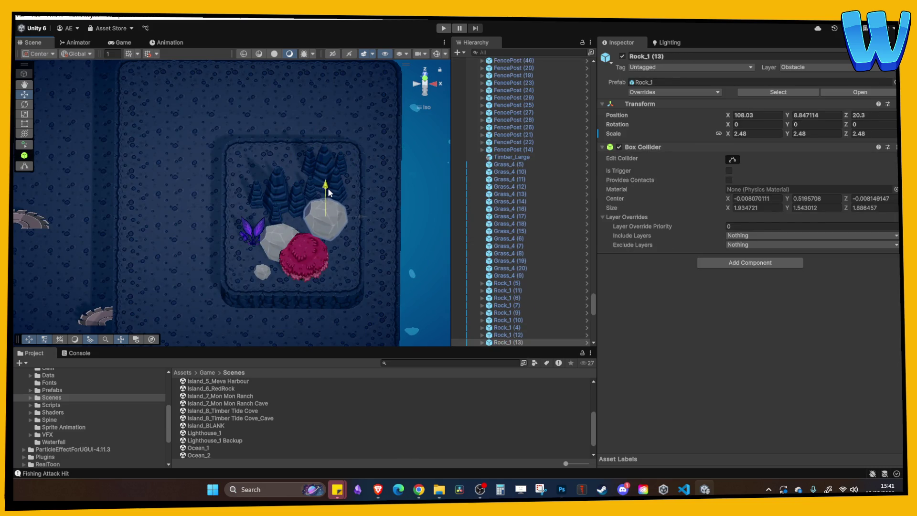
drag(351, 217, 211, 172)
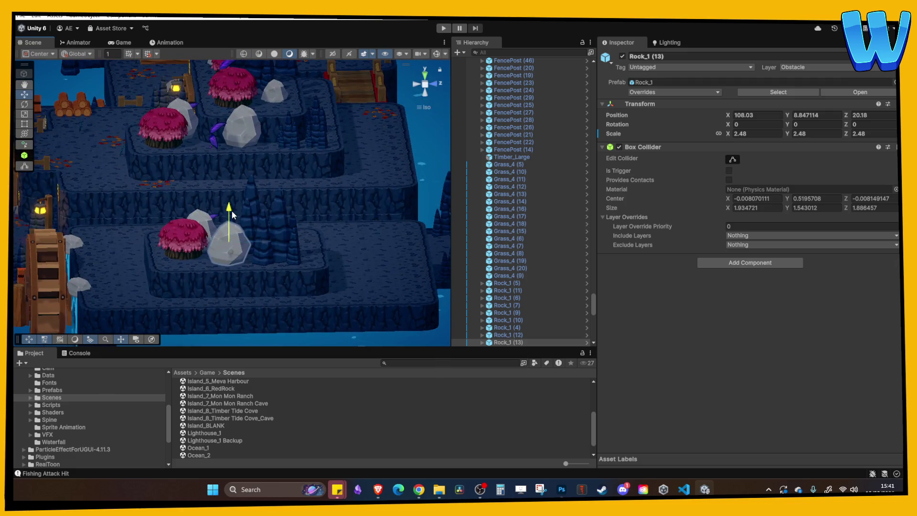
- Move pink shrub Shrub_1 (14) up and left, and shift the stalagmite cluster left
click(231, 211)
key(f)
drag(287, 224, 325, 287)
click(309, 225)
mouse_move(301, 188)
mouse_down()
mouse_move(292, 139)
mouse_move(276, 146)
mouse_move(241, 134)
mouse_up()
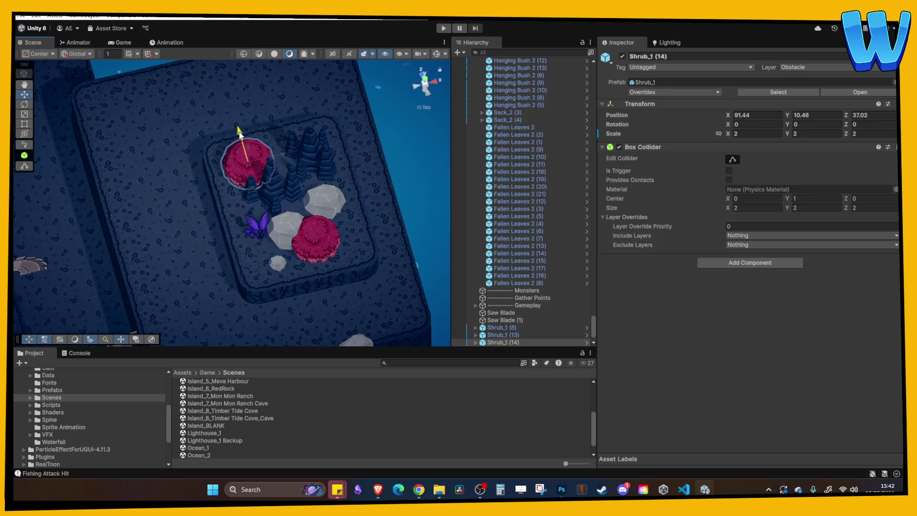
click(312, 162)
mouse_move(343, 143)
mouse_down()
mouse_move(196, 140)
mouse_move(335, 187)
mouse_up()
mouse_move(339, 139)
mouse_down()
mouse_move(191, 149)
mouse_move(177, 139)
mouse_move(172, 171)
mouse_move(216, 188)
mouse_up()
- Lower stalagmite BlueCave_Stalags_1 (46) slightly, then duplicate it and reposition and rotate the copy
click(168, 165)
mouse_move(159, 177)
mouse_down()
mouse_move(193, 275)
mouse_move(258, 265)
mouse_move(194, 244)
mouse_move(244, 244)
mouse_move(287, 200)
mouse_up()
key(ctrl+d)
drag(787, 124, 520, 122)
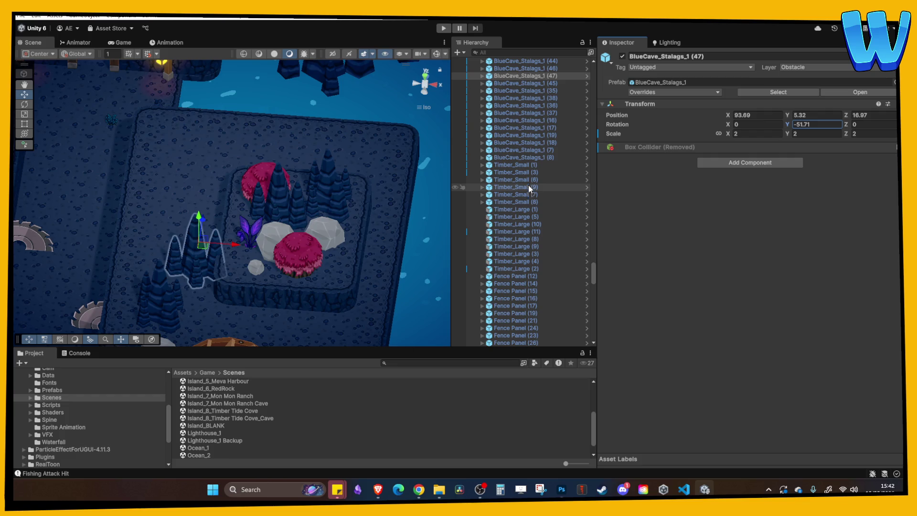
drag(262, 220, 365, 166)
shift+click(269, 243)
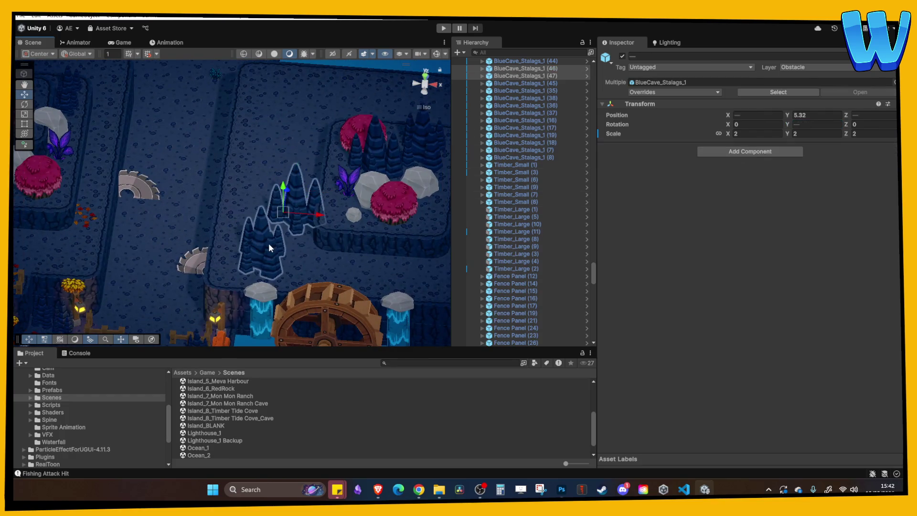
click(316, 193)
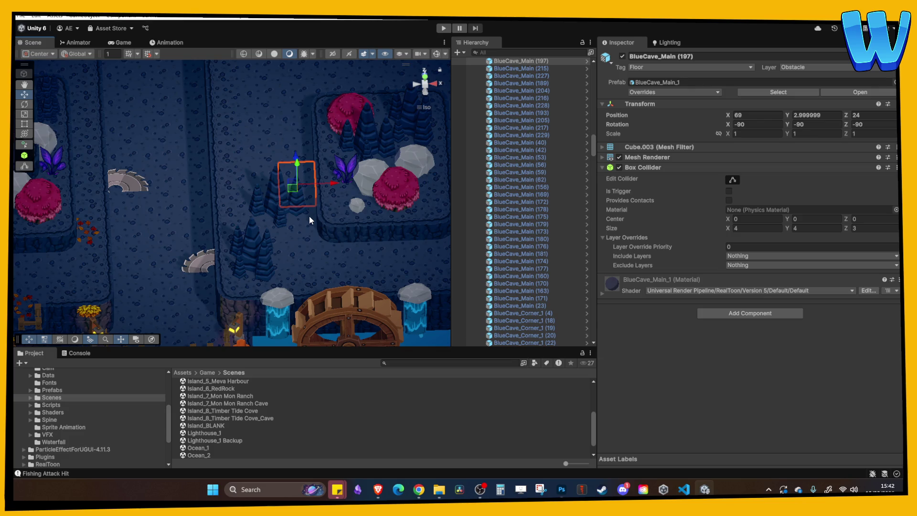
- Duplicate stalagmite BlueCave_Stalags_1 (47) and turn the copy around its vertical axis
mouse_move(309, 216)
mouse_down()
mouse_move(270, 155)
mouse_move(280, 173)
mouse_move(278, 105)
mouse_move(326, 134)
mouse_move(292, 136)
mouse_move(304, 140)
mouse_up()
click(270, 155)
key(ctrl+d)
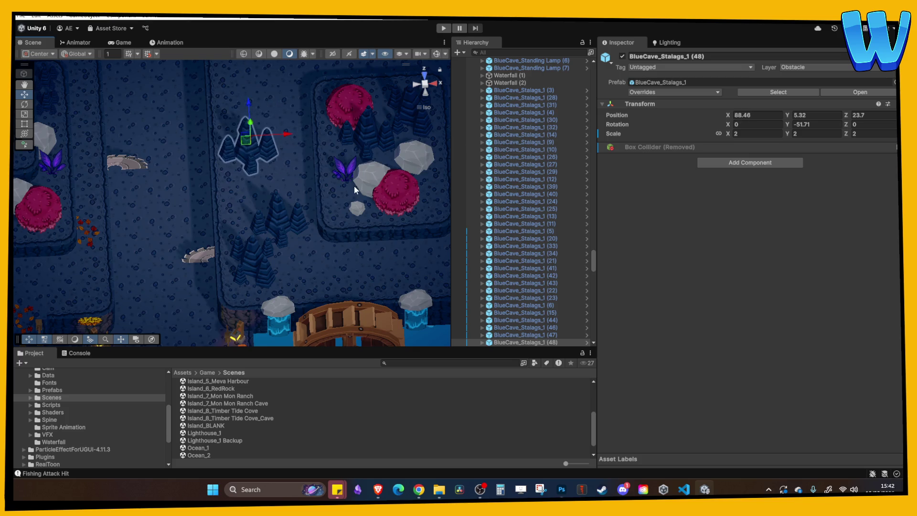
drag(354, 188, 363, 172)
mouse_move(790, 125)
mouse_down()
mouse_move(445, 184)
mouse_move(553, 182)
mouse_move(379, 154)
mouse_move(374, 141)
mouse_move(354, 158)
mouse_up()
- Duplicate stalagmite copy BlueCave_Stalags_1 (48) and set the new copy's Rotation Y to -141.9
click(434, 163)
click(236, 203)
mouse_move(236, 203)
mouse_down()
mouse_move(281, 180)
mouse_move(308, 187)
mouse_move(299, 181)
mouse_move(284, 79)
mouse_move(206, 92)
mouse_move(248, 144)
mouse_up()
key(ctrl+z)
key(ctrl+d)
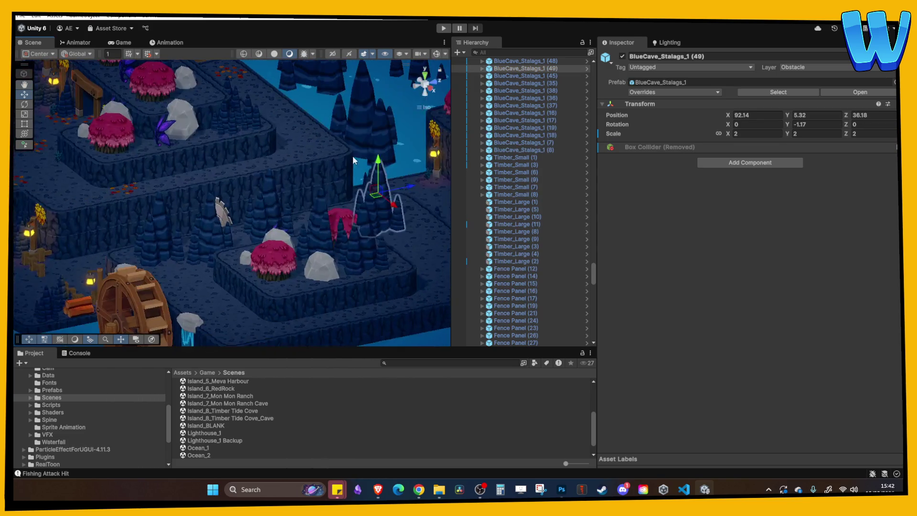
scroll(367, 245, up, 3)
scroll(261, 210, up, 2)
drag(787, 124, 564, 126)
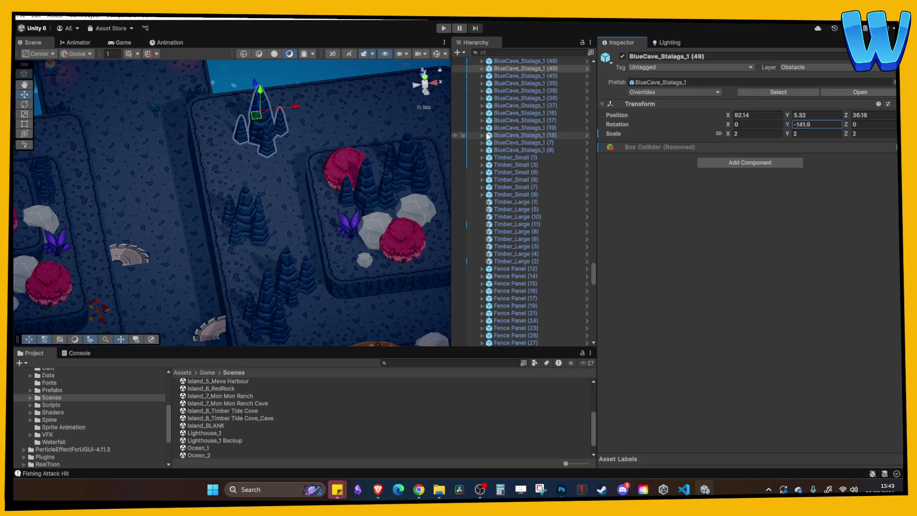
- Lower the red shrub Shrub_1 (15) onto the ground at Y 7.5
mouse_move(390, 153)
mouse_down()
mouse_move(261, 122)
mouse_move(317, 153)
mouse_move(331, 184)
mouse_move(211, 235)
mouse_move(315, 191)
mouse_move(301, 190)
mouse_move(292, 158)
mouse_move(265, 193)
mouse_move(233, 154)
mouse_move(242, 144)
mouse_move(266, 195)
mouse_move(225, 168)
mouse_move(233, 206)
mouse_move(248, 192)
mouse_move(232, 171)
mouse_up()
click(323, 185)
key(f)
click(242, 116)
click(242, 184)
key(f)
click(274, 119)
scroll(274, 118, down, 5)
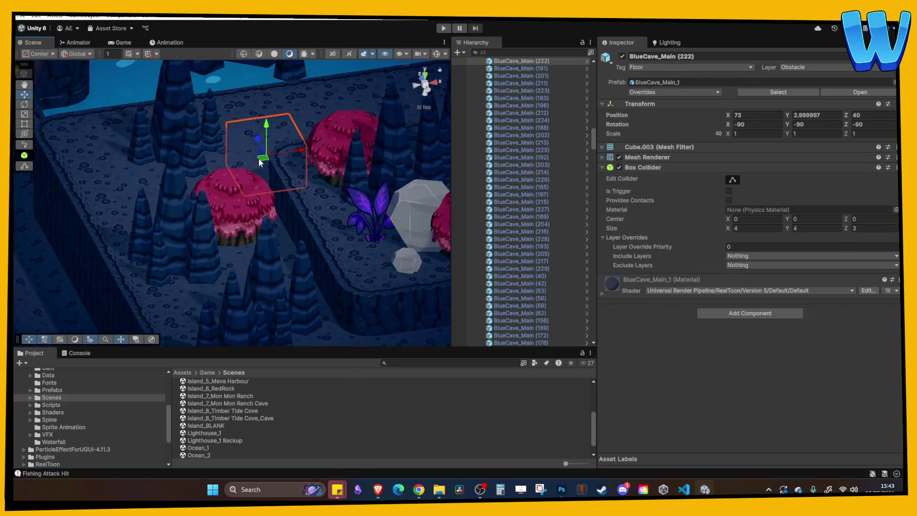
- Move the left pink shrub back along Z and slide stalagmite (50) right
scroll(262, 169, up, 2)
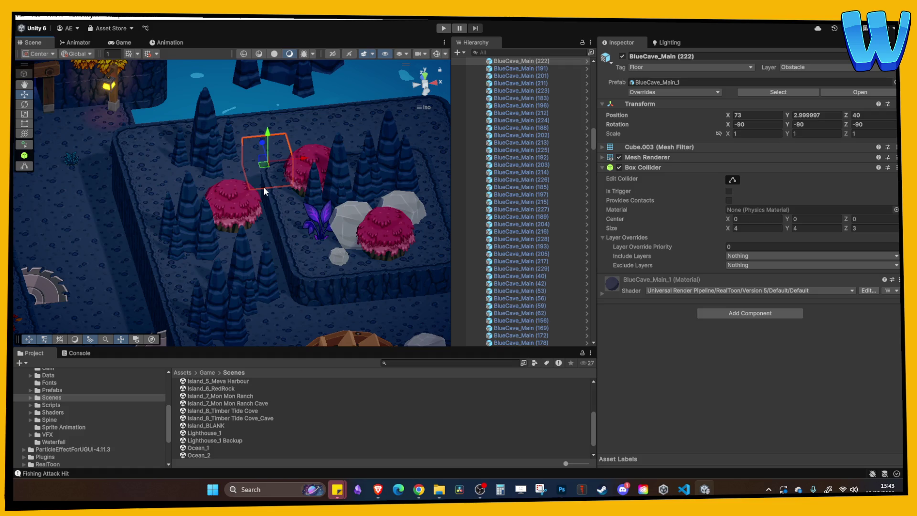
scroll(223, 201, down, 1)
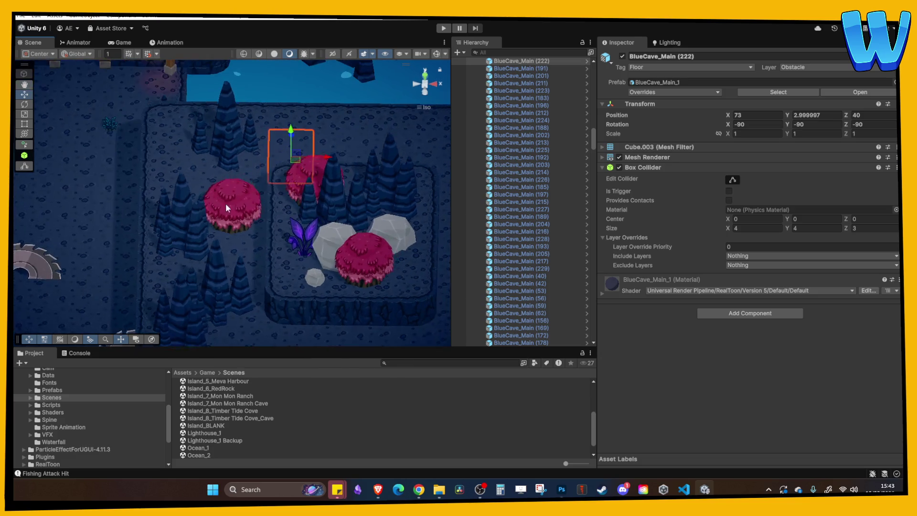
click(233, 188)
drag(233, 184, 235, 160)
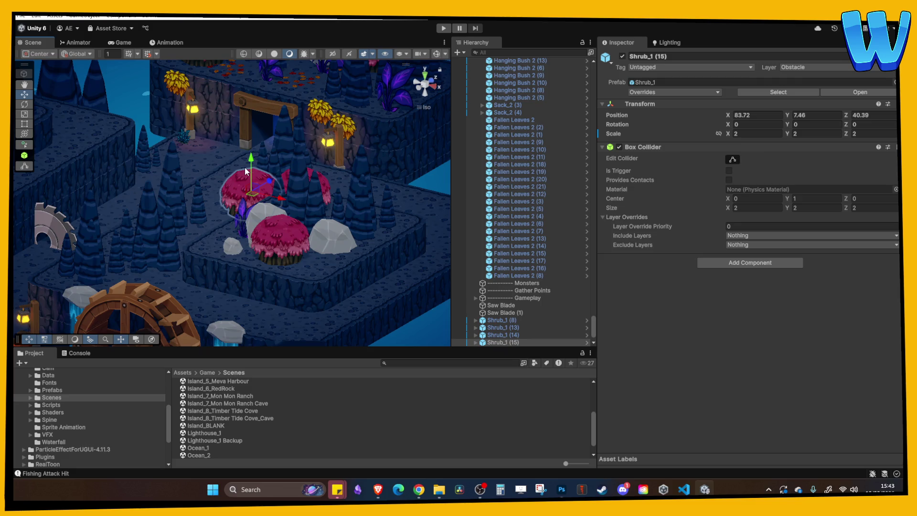
key(f)
mouse_move(252, 199)
mouse_down()
mouse_move(293, 156)
mouse_move(314, 156)
mouse_up()
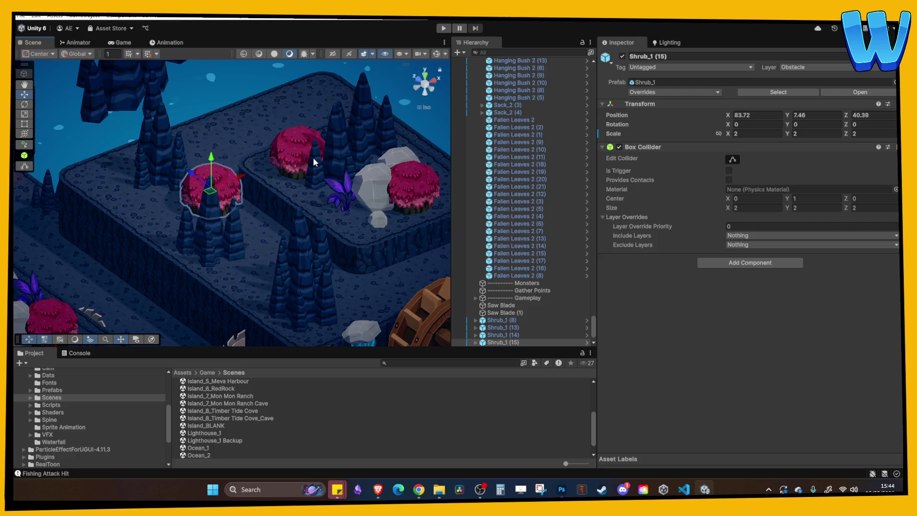
mouse_move(308, 163)
mouse_down()
mouse_move(246, 216)
mouse_move(228, 174)
mouse_move(172, 262)
mouse_move(371, 248)
mouse_move(299, 211)
mouse_move(298, 245)
mouse_move(410, 250)
mouse_move(400, 228)
mouse_move(420, 141)
mouse_up()
click(170, 266)
- Scale grey rock Rock_1 (14) to 4.2, then duplicate a rock and shrink the copy to 3.63
click(301, 245)
click(755, 134)
text(4.2)
mouse_move(371, 187)
mouse_down()
mouse_move(395, 170)
mouse_move(414, 190)
mouse_move(391, 170)
mouse_move(336, 187)
mouse_up()
click(391, 171)
click(393, 171)
key(ctrl+d)
mouse_move(321, 145)
mouse_down()
mouse_move(337, 105)
mouse_move(362, 116)
mouse_up()
drag(727, 138, 714, 135)
- Rotate the rock copy Rock_1 (15) to about 120 degrees around Y
click(282, 181)
mouse_move(282, 181)
mouse_down()
mouse_move(337, 196)
mouse_move(328, 164)
mouse_up()
click(328, 164)
mouse_move(787, 129)
mouse_down()
mouse_move(873, 122)
mouse_move(827, 134)
mouse_up()
mouse_move(325, 148)
mouse_down()
mouse_move(312, 173)
mouse_move(237, 134)
mouse_move(254, 145)
mouse_up()
click(328, 134)
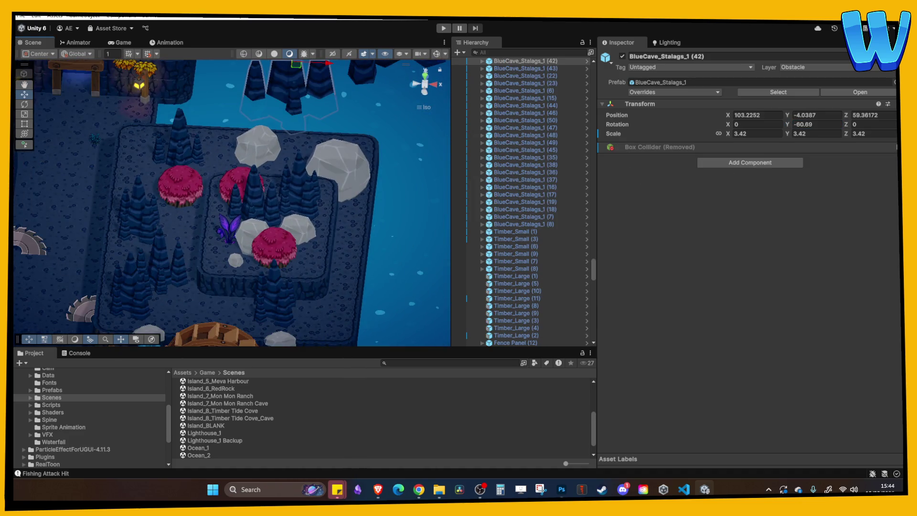
click(286, 259)
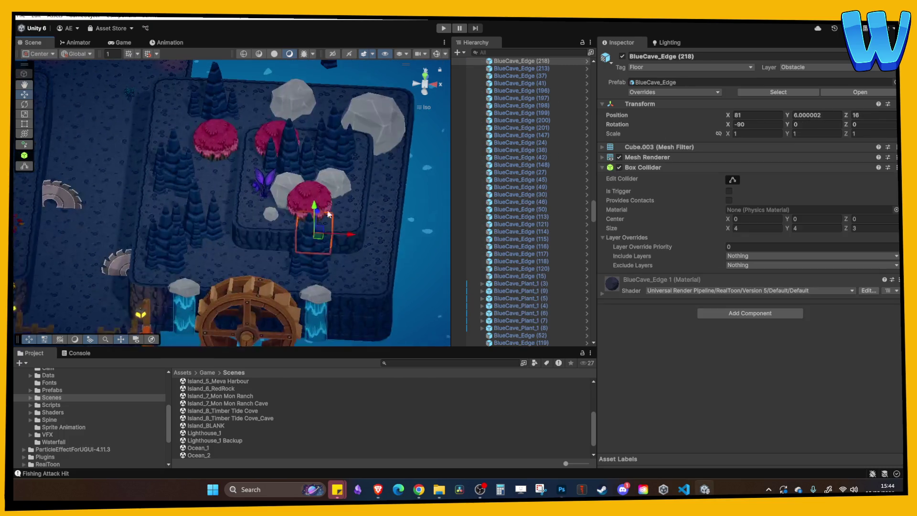
- Duplicate the red shrub and purple plant, placing the shrub copy lower-left and the plant copy left
click(212, 148)
key(ctrl+d)
mouse_move(221, 129)
mouse_down()
mouse_move(229, 236)
mouse_move(244, 254)
mouse_move(266, 253)
mouse_up()
click(264, 187)
key(ctrl+d)
mouse_move(264, 186)
mouse_down()
mouse_move(203, 178)
mouse_move(178, 160)
mouse_move(179, 181)
mouse_move(210, 149)
mouse_move(209, 130)
mouse_up()
- Enlarge the purple plant copy evenly to scale 3.12 and raise it slightly
key(f)
scroll(215, 206, down, 4)
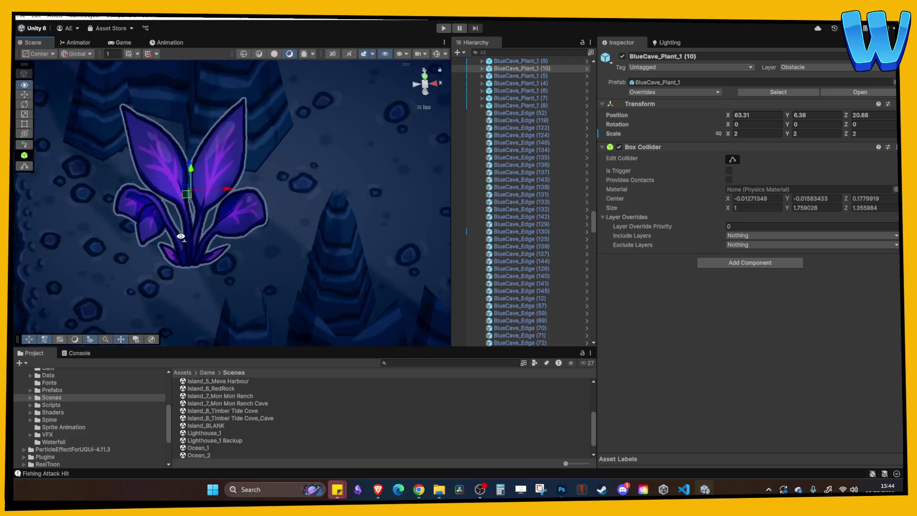
click(739, 134)
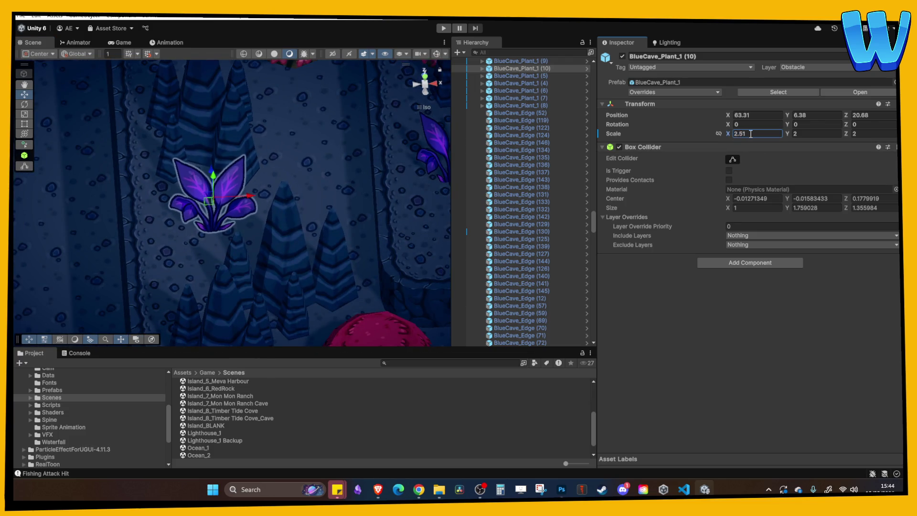
drag(728, 132, 738, 134)
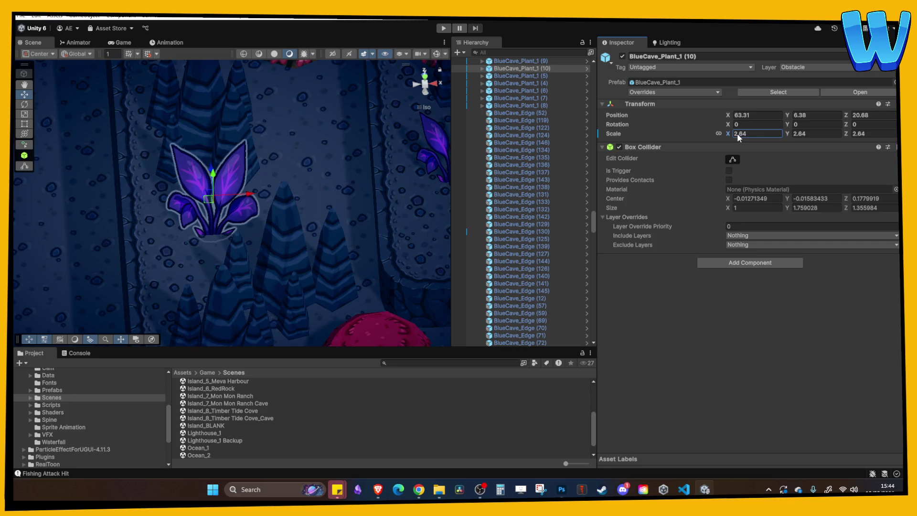
mouse_move(218, 173)
mouse_down()
mouse_move(215, 160)
mouse_move(245, 162)
mouse_up()
- Frame floor tile BlueCave_Main (197) and enter Play Mode
right_click(237, 175)
click(200, 166)
scroll(245, 159, down, 3)
click(350, 139)
key(f)
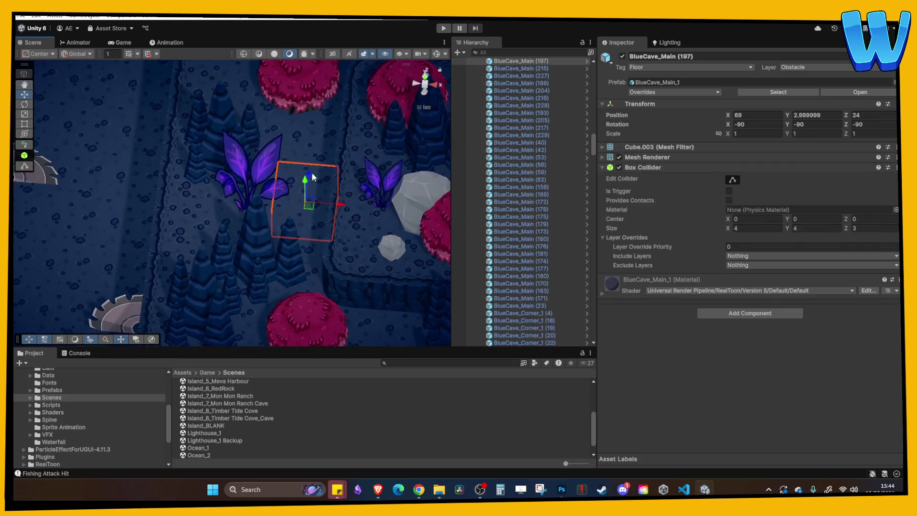
scroll(219, 181, down, 5)
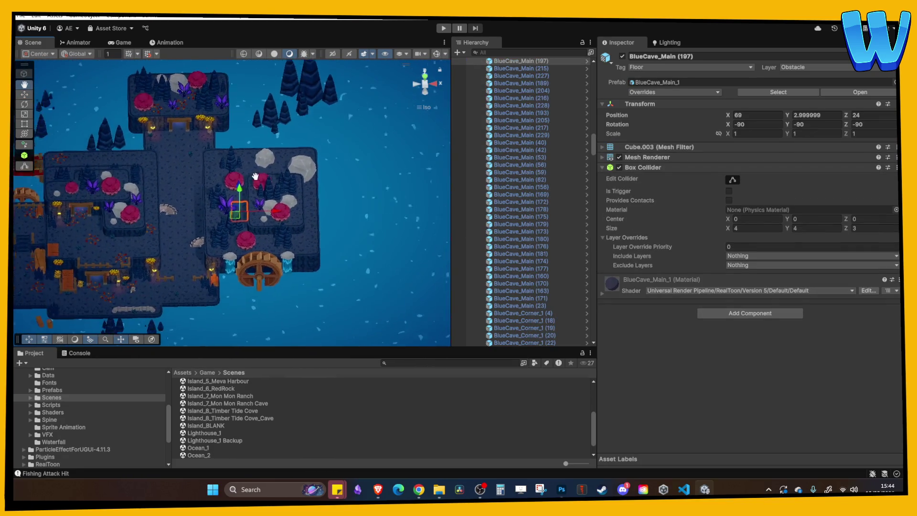
click(444, 29)
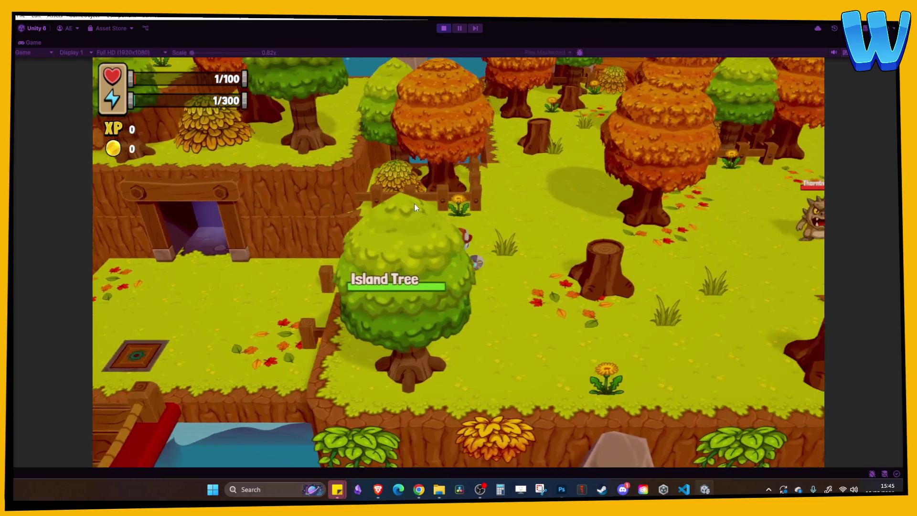
- Walk the character east past Thornbark, north, west, then south toward the bridge, and stop playing
key(d)
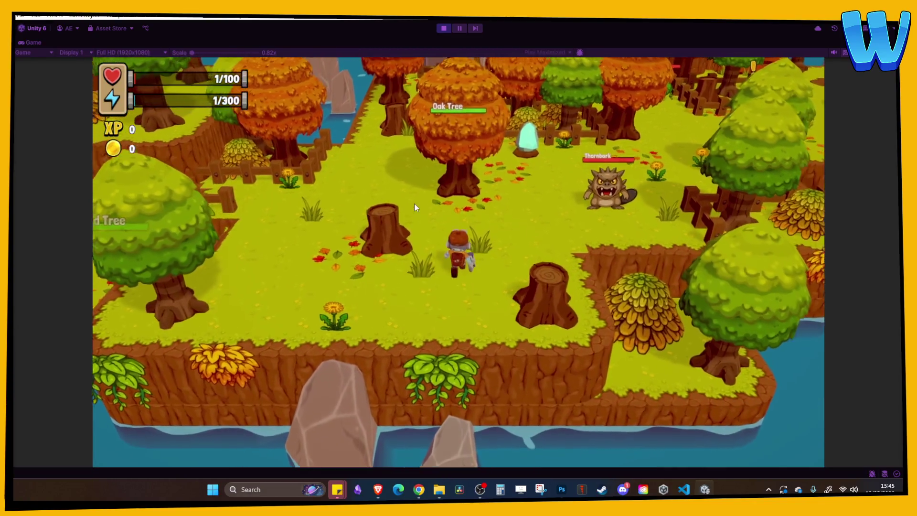
key(w)
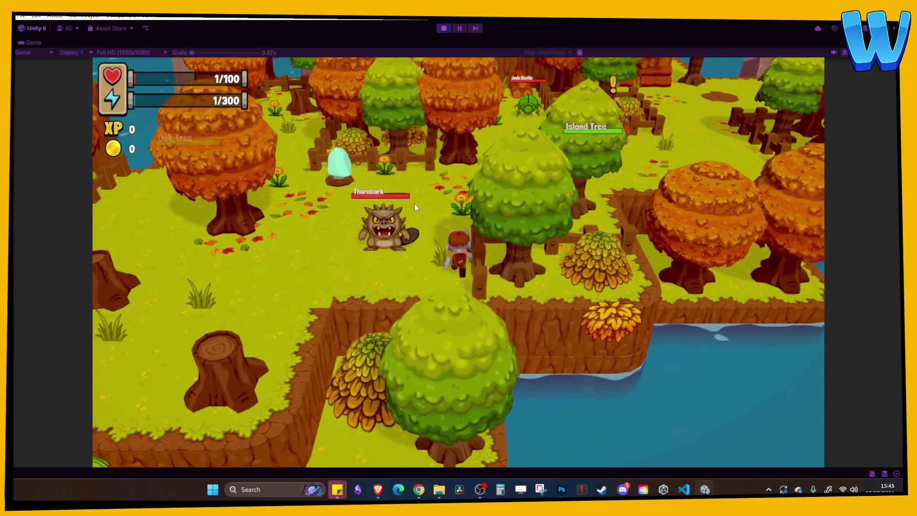
key(a)
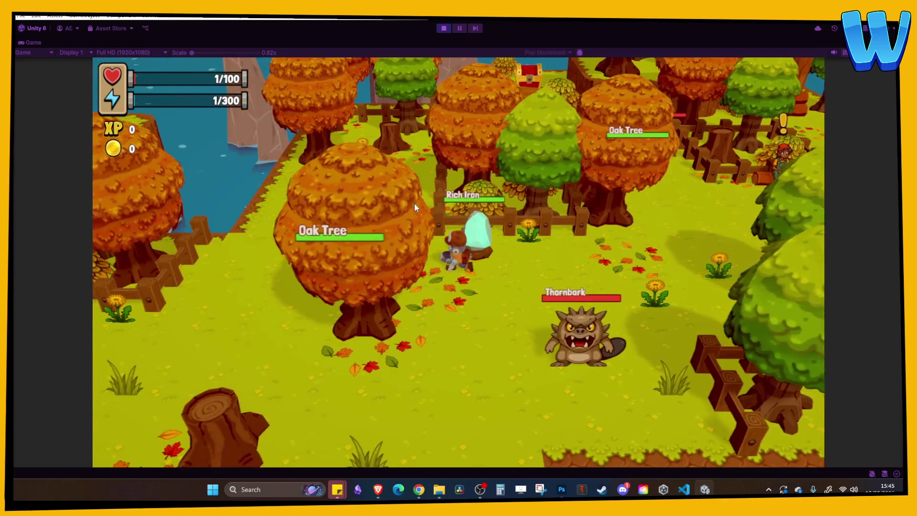
key(s)
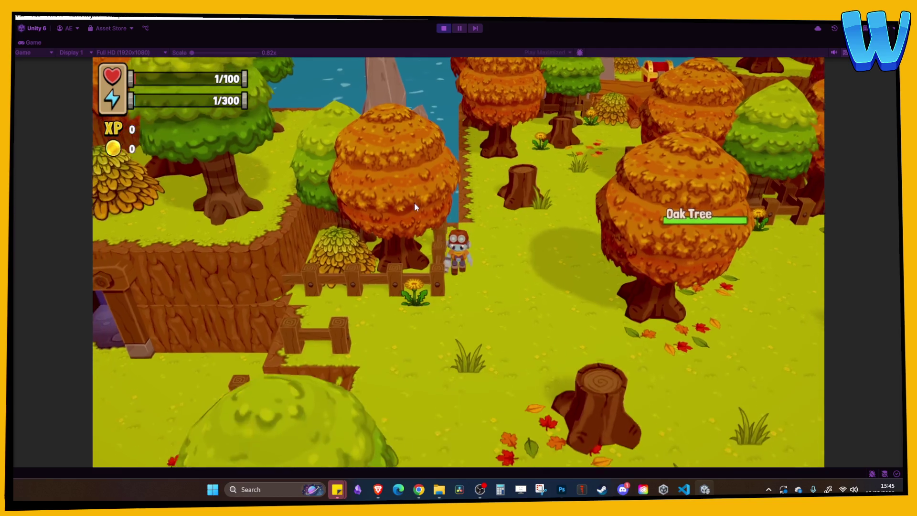
key(s)
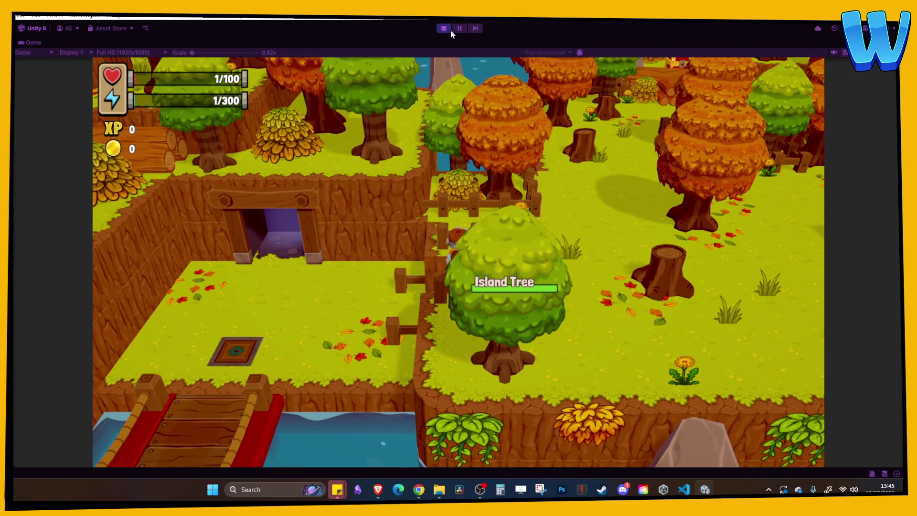
click(445, 28)
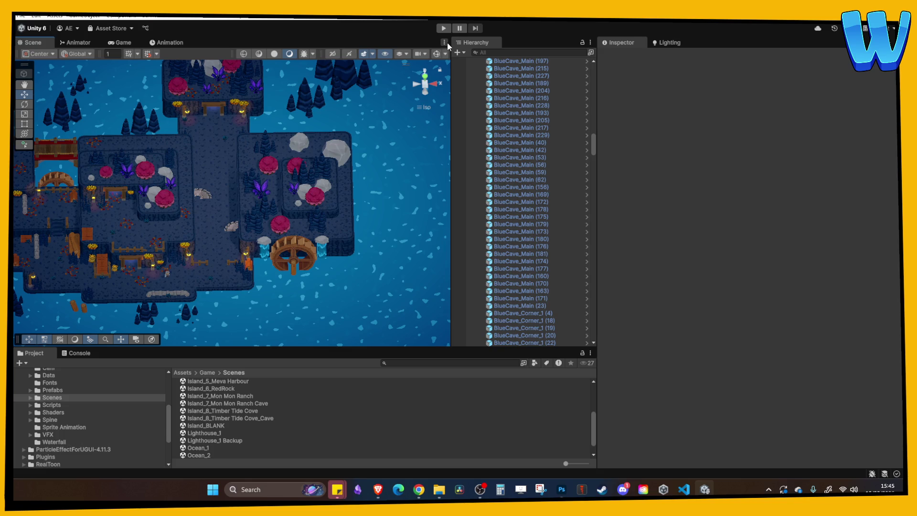
- Drag Saw Blade (2) up the corridor above the other blades and orbit to check its placement
scroll(256, 203, up, 3)
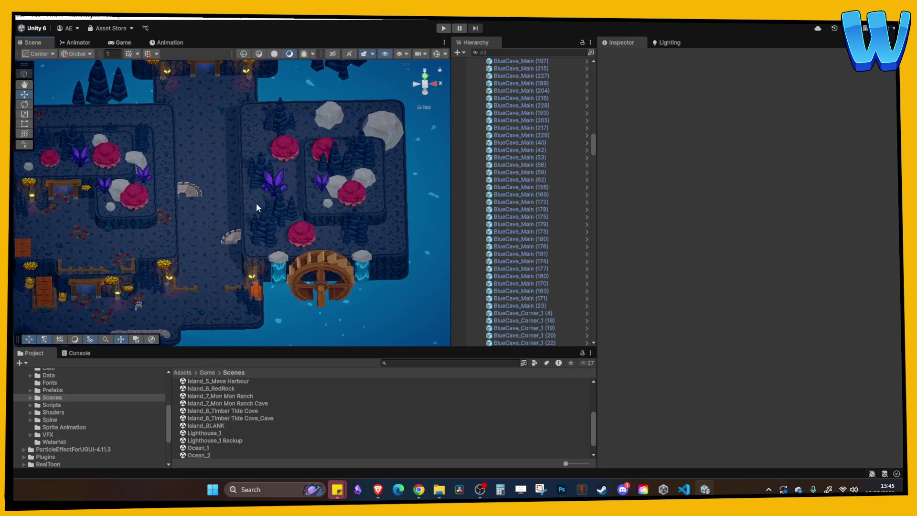
click(238, 235)
mouse_move(239, 213)
mouse_down()
mouse_move(238, 127)
mouse_move(215, 233)
mouse_up()
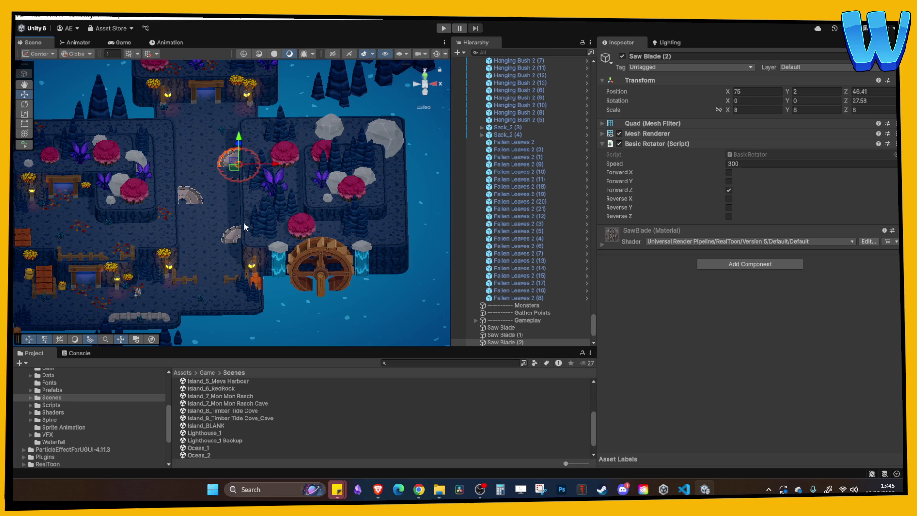
mouse_move(244, 222)
mouse_down()
mouse_move(182, 243)
mouse_move(397, 167)
mouse_up()
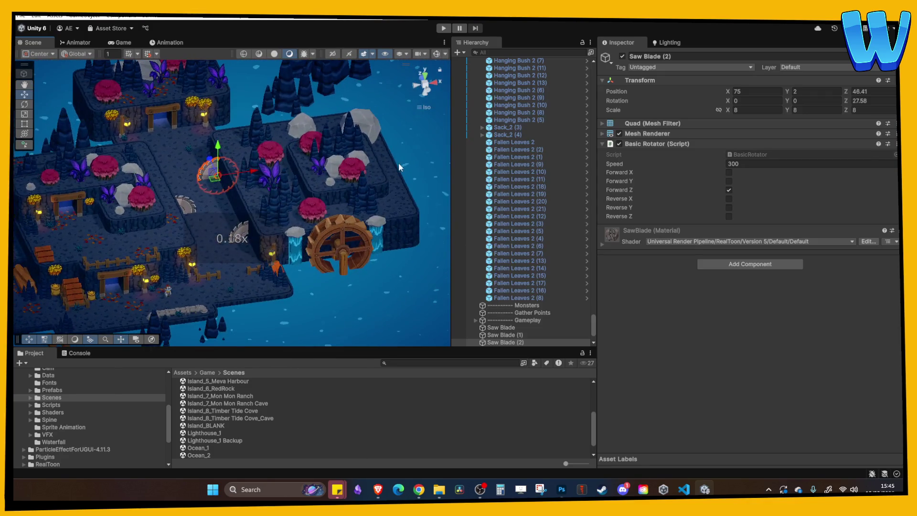
click(414, 161)
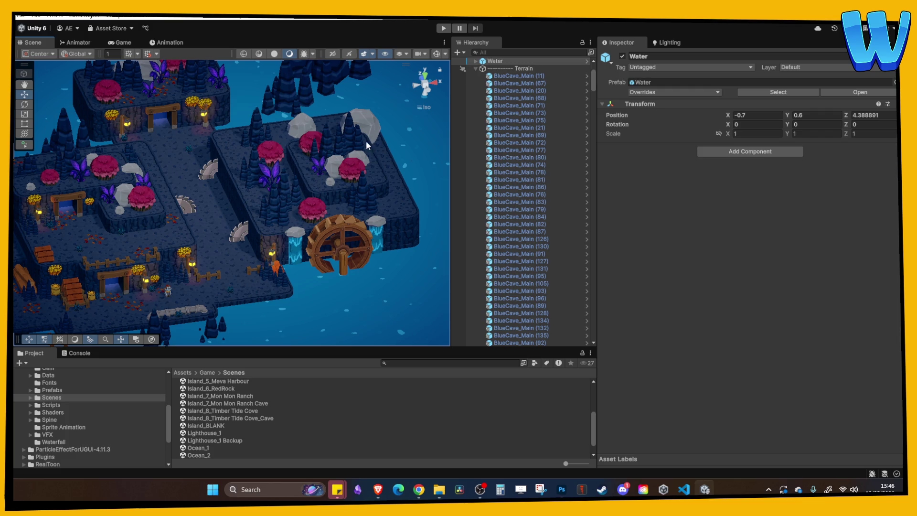
mouse_move(414, 156)
mouse_down()
mouse_move(194, 240)
mouse_move(262, 219)
mouse_move(222, 211)
mouse_up()
- Frame the three saw blades in view and tilt the camera around them
scroll(222, 220, up, 5)
click(237, 252)
shift+click(225, 173)
shift+click(167, 208)
key(f)
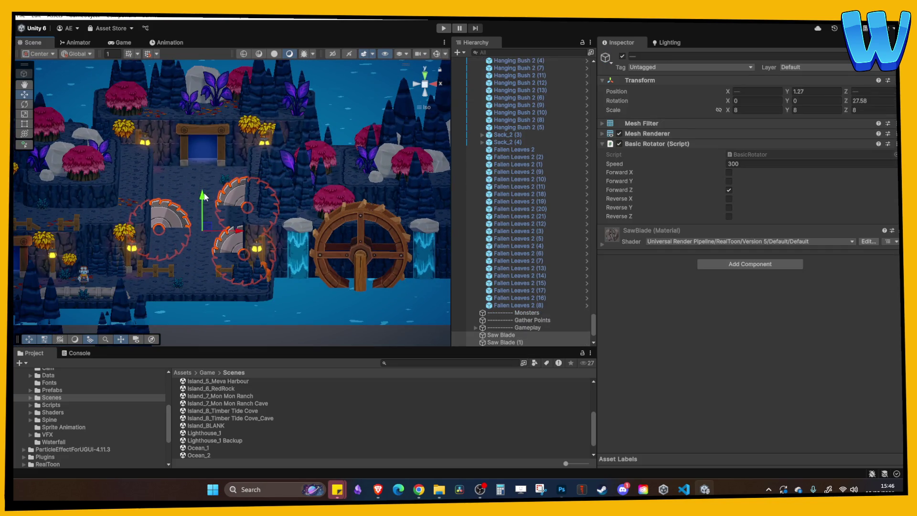
click(240, 184)
mouse_move(240, 184)
mouse_down()
mouse_move(177, 239)
mouse_move(185, 240)
mouse_up()
scroll(240, 242, up, 2)
- Duplicate grass tuft Grass_4 (8) and place copies further along the cave path
click(308, 281)
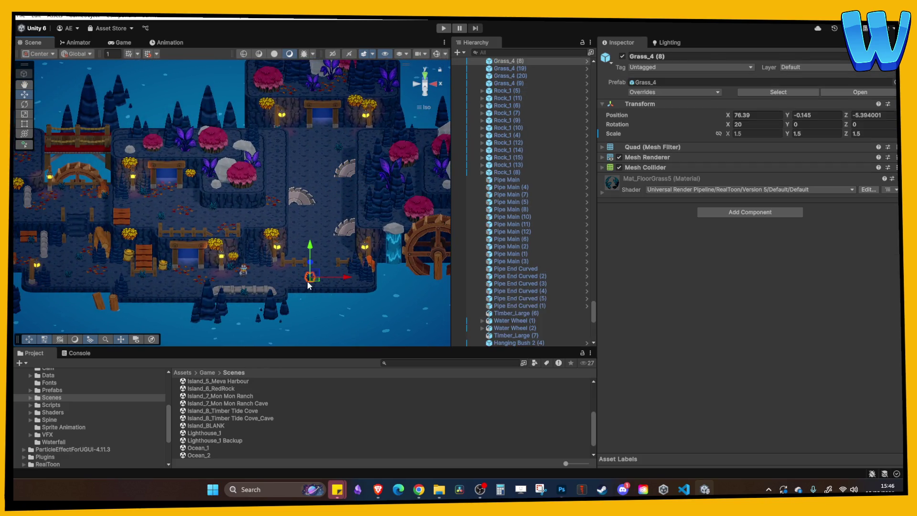
key(ctrl+d)
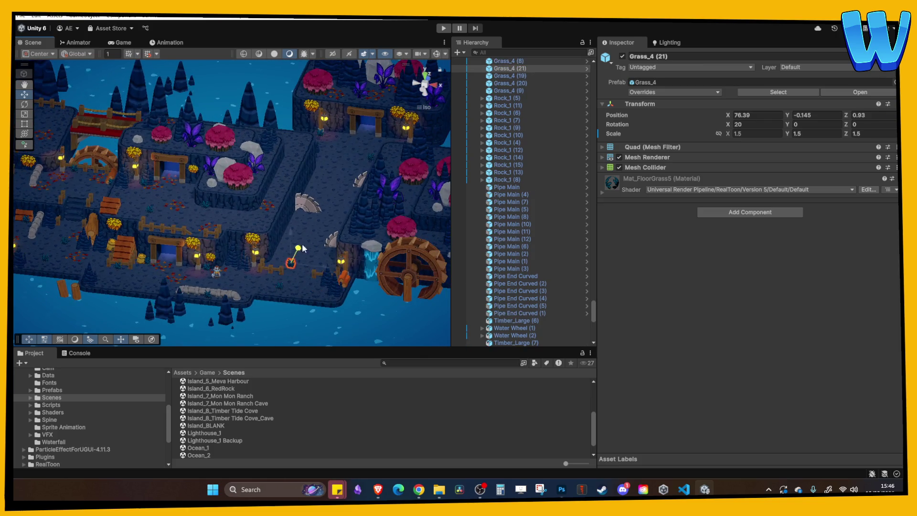
mouse_move(351, 183)
mouse_down()
mouse_move(406, 165)
mouse_move(406, 143)
mouse_up()
key(f)
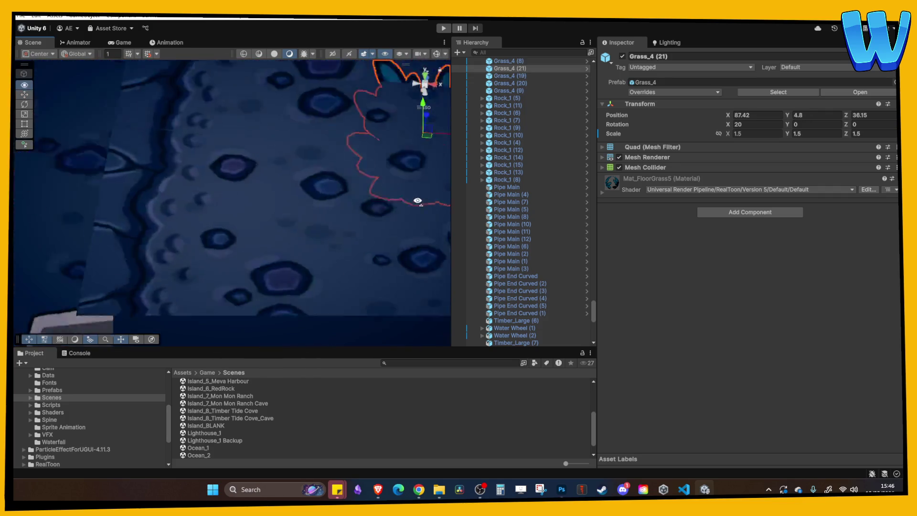
mouse_move(289, 146)
mouse_down()
mouse_move(286, 118)
mouse_move(283, 128)
mouse_up()
mouse_move(331, 150)
mouse_down()
mouse_move(308, 158)
mouse_move(274, 139)
mouse_move(289, 86)
mouse_move(303, 176)
mouse_move(420, 199)
mouse_move(272, 231)
mouse_move(256, 228)
mouse_move(266, 198)
mouse_move(288, 243)
mouse_move(333, 241)
mouse_move(305, 193)
mouse_move(266, 222)
mouse_up()
key(ctrl+d)
- Move a BlueCave_Stalags_1 stalagmite beside the rock, rotate it on Y, and duplicate it
click(272, 228)
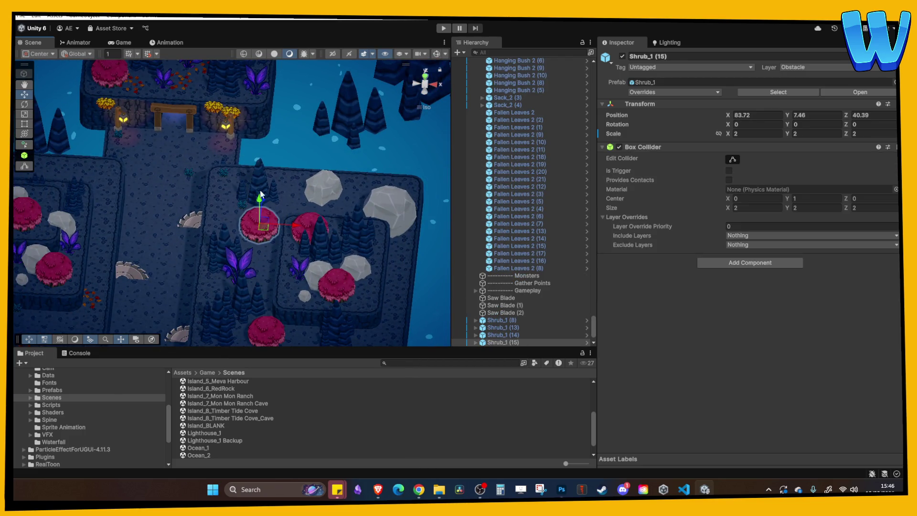
click(261, 181)
mouse_move(285, 185)
mouse_down()
mouse_move(315, 184)
mouse_move(310, 156)
mouse_move(308, 173)
mouse_up()
click(308, 173)
key(f)
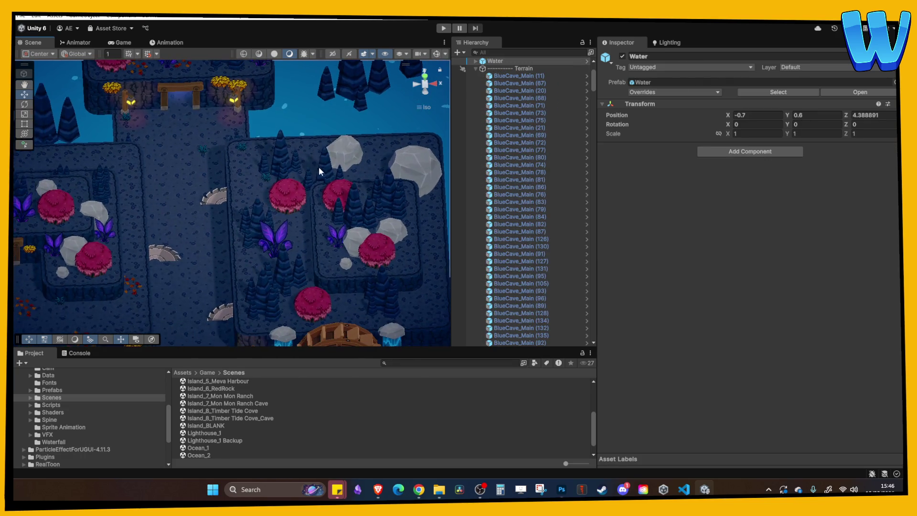
click(325, 168)
mouse_move(788, 124)
mouse_down()
mouse_move(540, 116)
mouse_move(179, 129)
mouse_move(339, 213)
mouse_up()
key(ctrl+d)
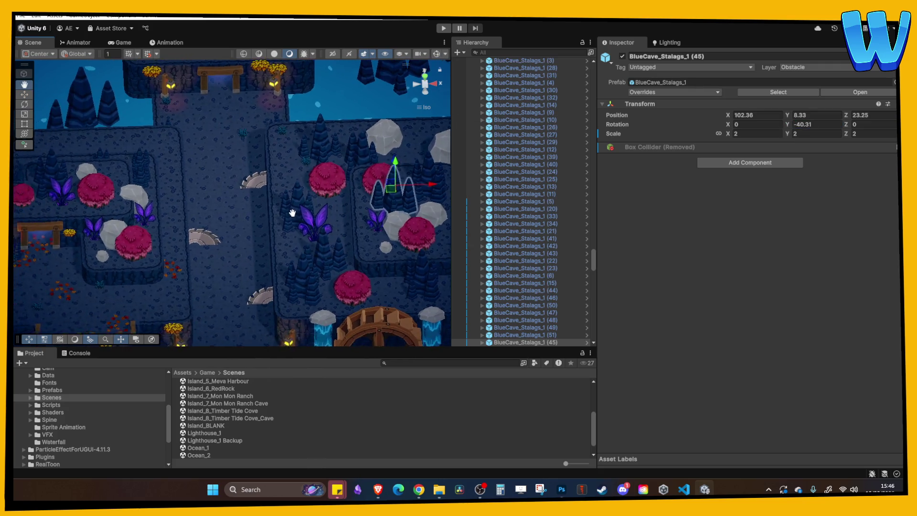
- Duplicate Fallen Leaves 2 patches and scatter the copies near the saw blades
click(224, 243)
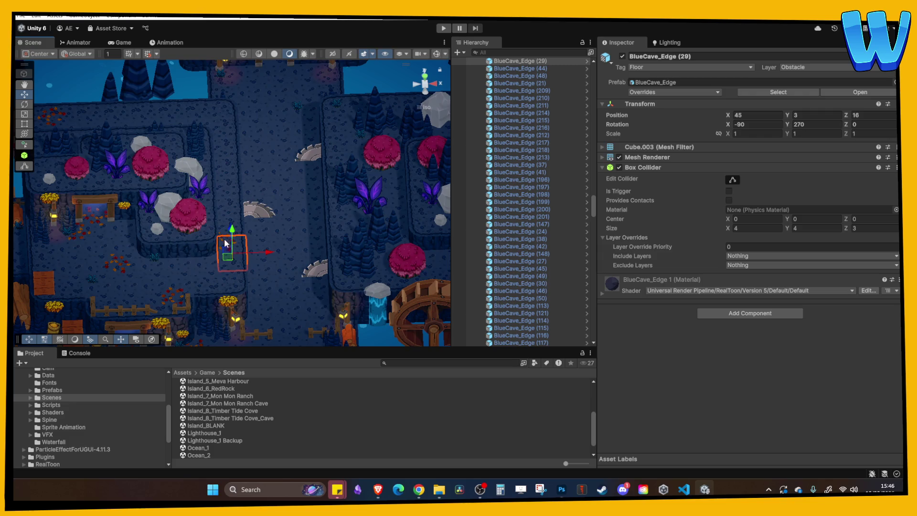
click(113, 261)
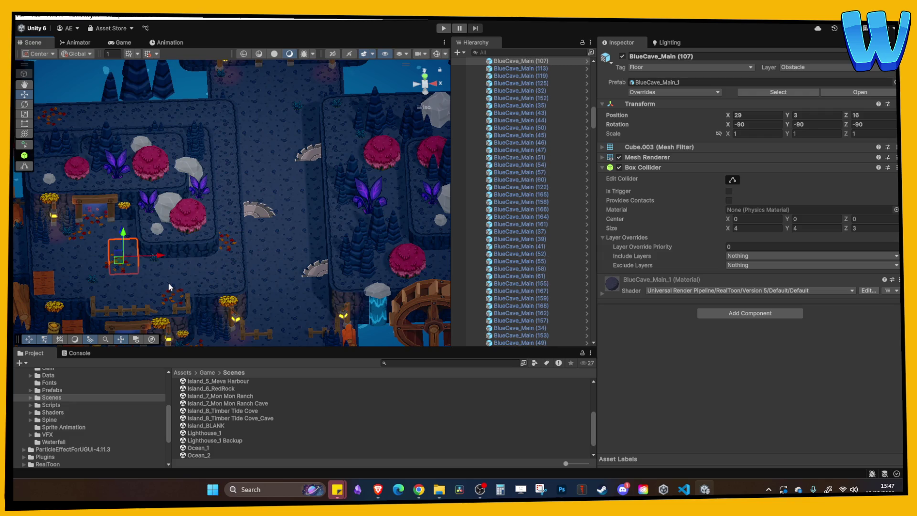
drag(167, 282, 122, 228)
scroll(123, 228, up, 5)
click(154, 159)
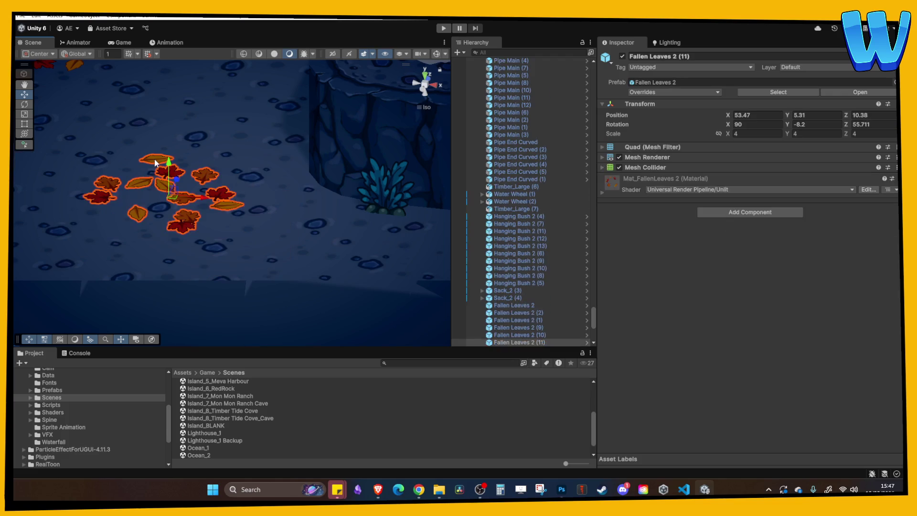
scroll(218, 195, down, 5)
key(ctrl+d)
drag(261, 211, 386, 212)
key(f)
mouse_move(325, 249)
mouse_down()
mouse_move(334, 249)
mouse_move(295, 113)
mouse_move(358, 125)
mouse_move(337, 76)
mouse_move(353, 167)
mouse_move(389, 197)
mouse_move(306, 185)
mouse_move(308, 147)
mouse_move(180, 227)
mouse_up()
key(ctrl+d)
key(ctrl+d)
- Move Timber_Small (12) up and to the left beside the path
click(389, 196)
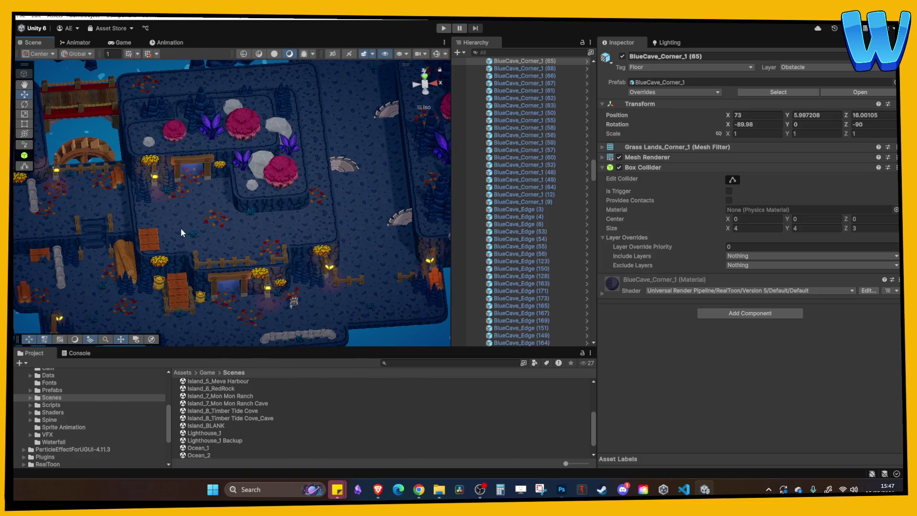
click(148, 238)
key(f)
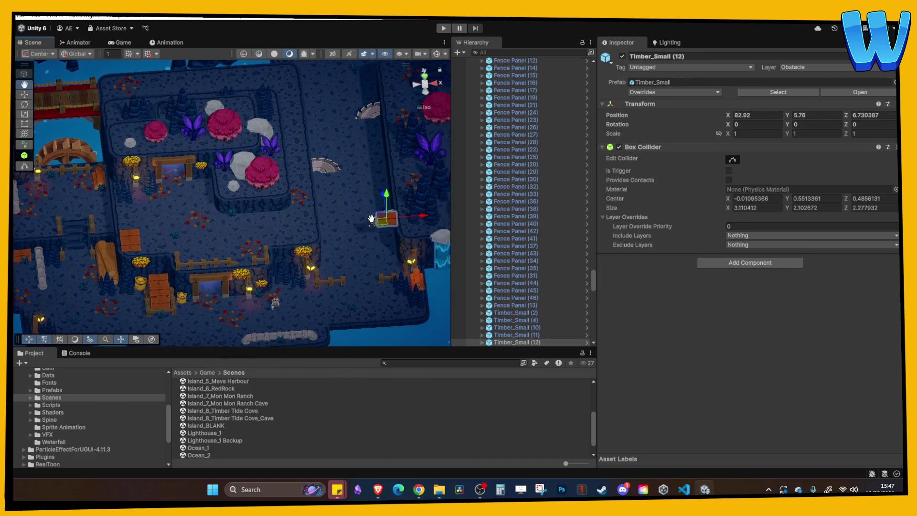
scroll(322, 182, down, 4)
drag(270, 194, 366, 191)
scroll(365, 191, down, 5)
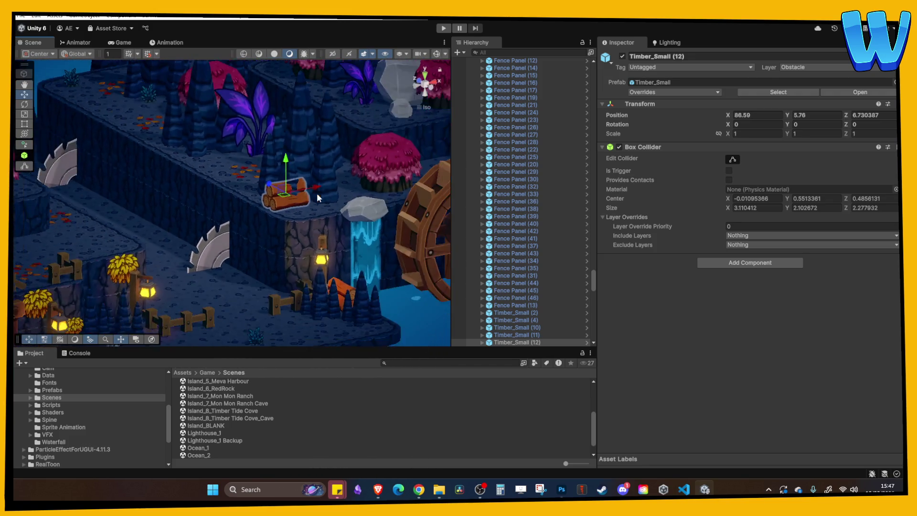
drag(285, 178, 262, 238)
click(210, 129)
click(233, 159)
mouse_move(232, 159)
mouse_down()
mouse_move(176, 96)
mouse_move(191, 110)
mouse_up()
- Duplicate the log as Timber_Small (13) and turn it to about -45 on Rotation Y
click(175, 95)
click(176, 96)
key(ctrl+d)
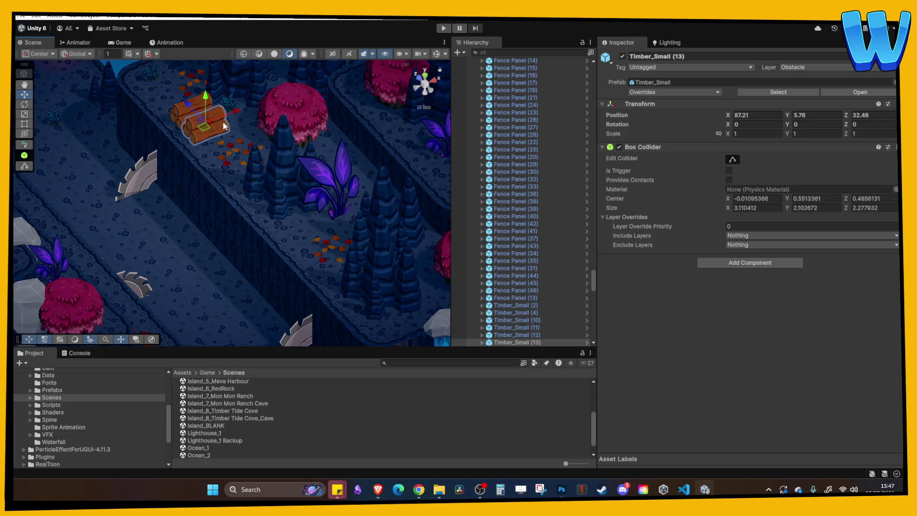
drag(787, 124, 727, 123)
mouse_move(234, 111)
mouse_down()
mouse_move(220, 121)
mouse_move(241, 131)
mouse_up()
click(195, 110)
scroll(242, 130, down, 5)
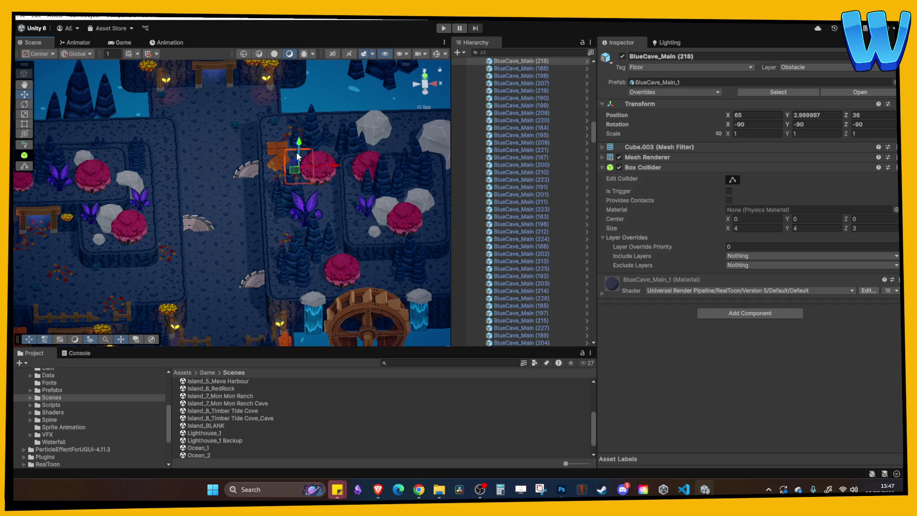
mouse_move(288, 204)
mouse_down()
mouse_move(225, 187)
mouse_move(258, 210)
mouse_move(322, 174)
mouse_move(267, 173)
mouse_move(265, 243)
mouse_up()
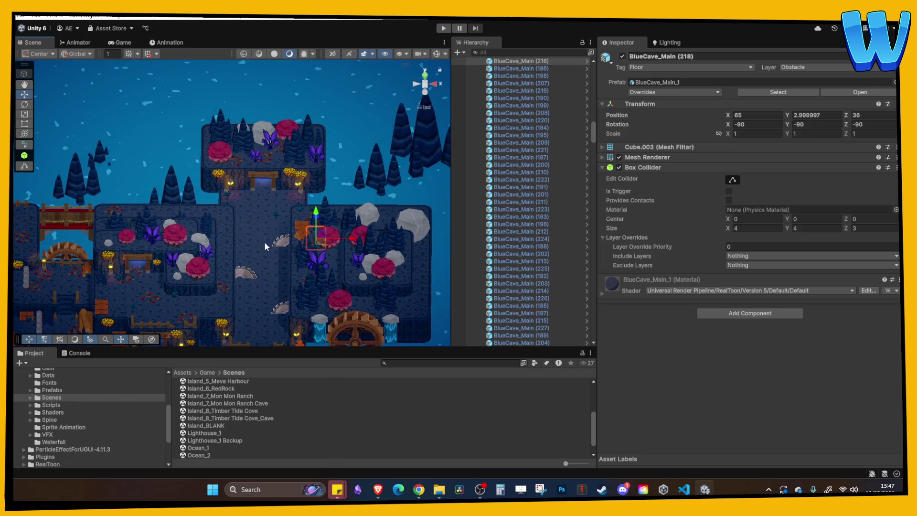
mouse_move(214, 209)
mouse_down()
mouse_move(320, 221)
mouse_move(328, 234)
mouse_move(225, 205)
mouse_move(242, 188)
mouse_move(168, 176)
mouse_move(295, 216)
mouse_move(64, 218)
mouse_move(105, 251)
mouse_move(143, 222)
mouse_move(294, 258)
mouse_move(199, 234)
mouse_up()
scroll(320, 221, up, 3)
scroll(241, 189, down, 3)
scroll(269, 223, up, 4)
scroll(294, 258, up, 3)
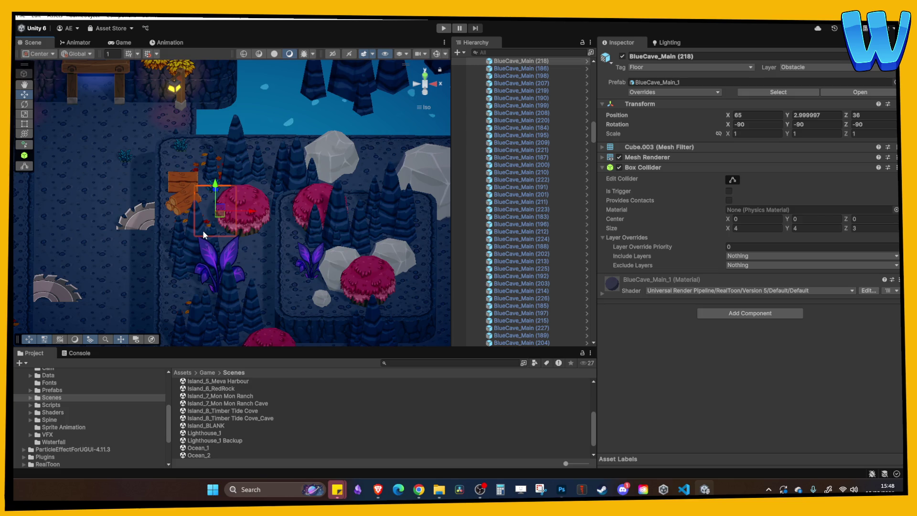
mouse_move(203, 231)
mouse_down()
mouse_move(294, 172)
mouse_move(204, 185)
mouse_up()
drag(247, 205, 232, 201)
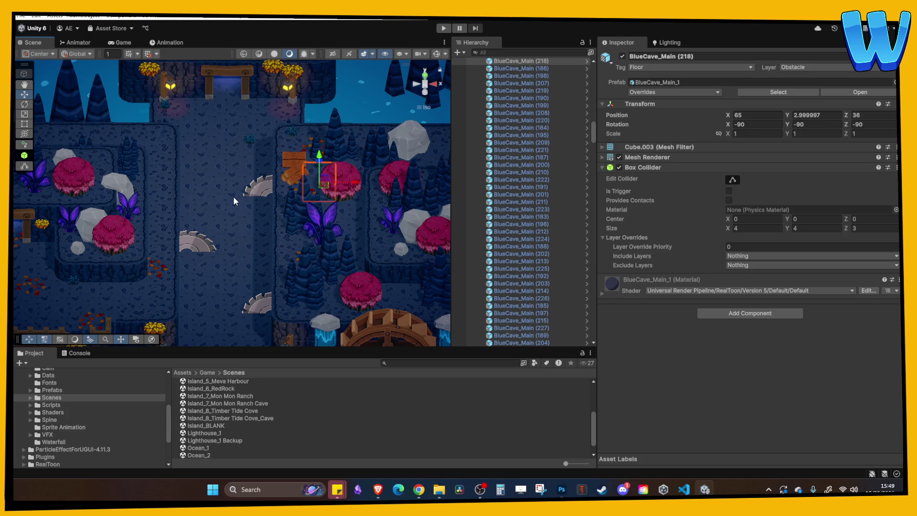
scroll(233, 196, up, 5)
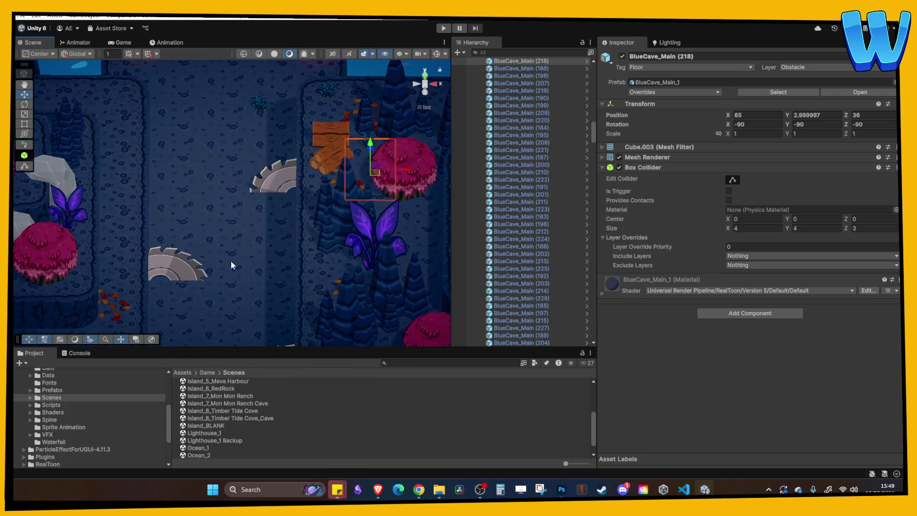
- Move Shrub_1 (8) through (10) into the ---------- Decore group
click(540, 164)
key(Left)
key(Left)
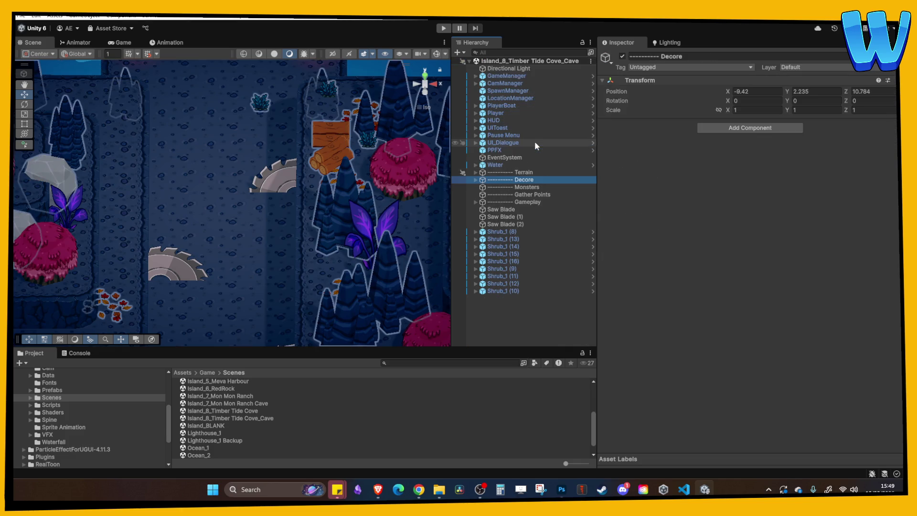
click(507, 231)
key(Up)
key(Down)
key(Down)
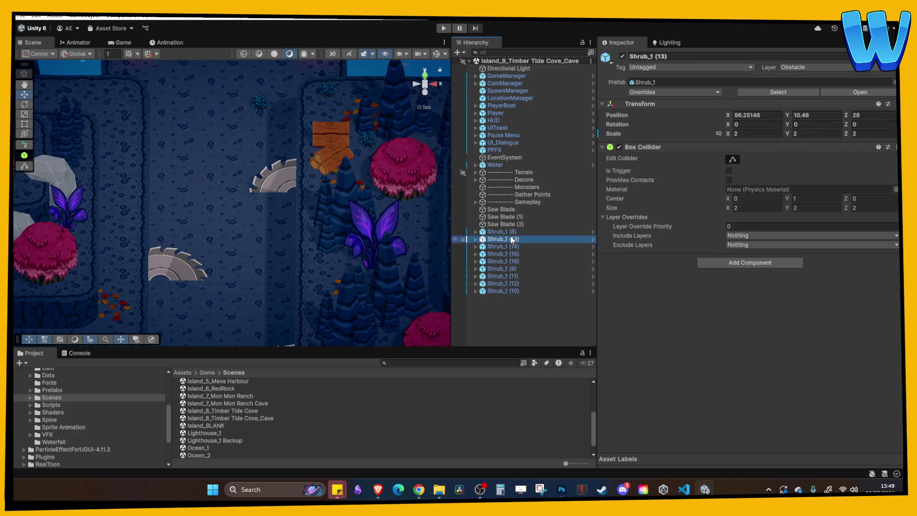
key(Up)
shift+click(514, 290)
drag(512, 234, 521, 179)
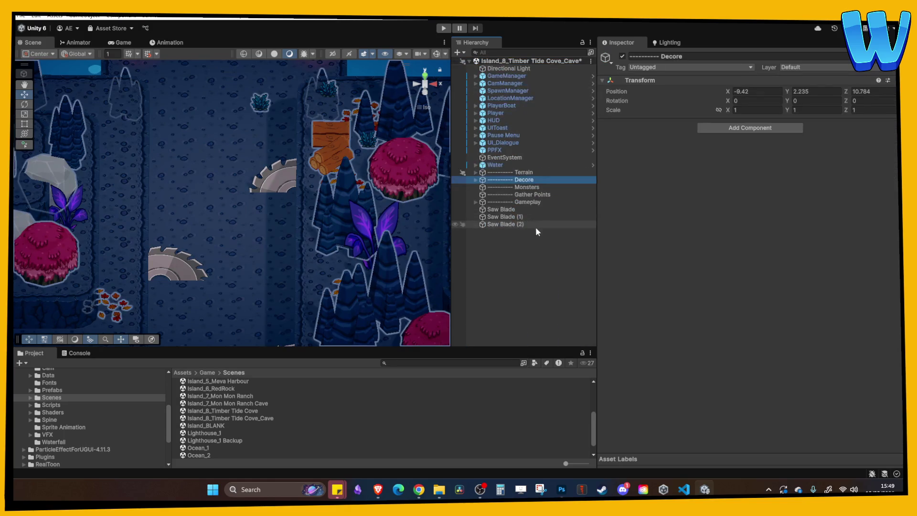
click(529, 277)
- Save the Island_8_Timber Tide Cove_Cave scene with Ctrl+S and tilt to a perspective view
key(ctrl+s)
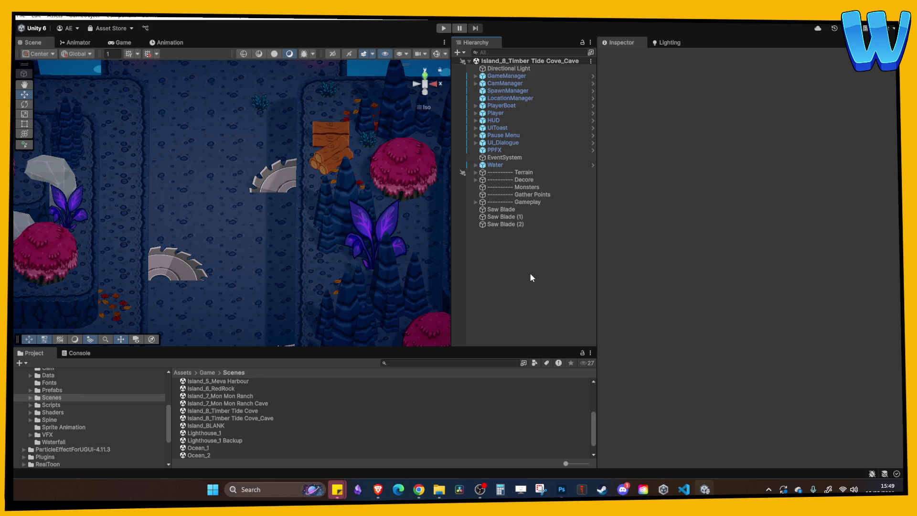
scroll(328, 230, down, 5)
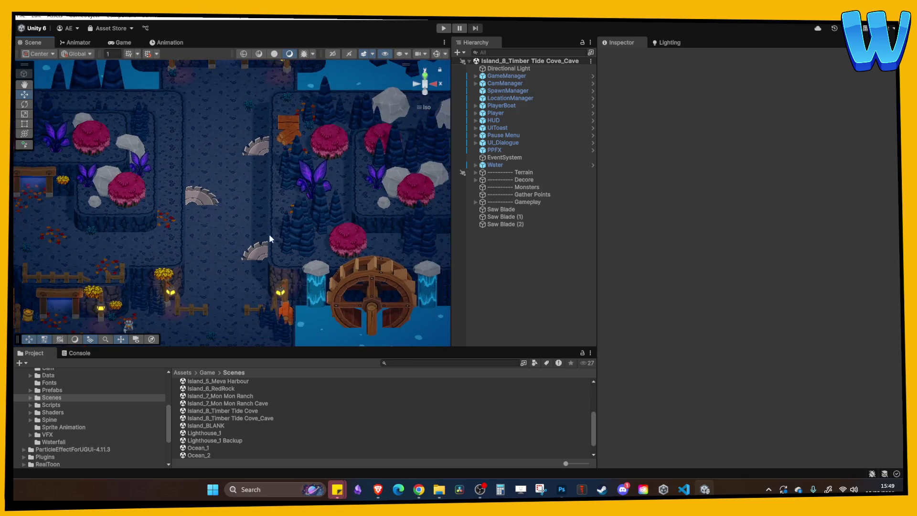
mouse_move(272, 231)
mouse_down()
mouse_move(259, 202)
mouse_move(242, 205)
mouse_move(282, 194)
mouse_move(290, 209)
mouse_move(281, 200)
mouse_move(242, 222)
mouse_up()
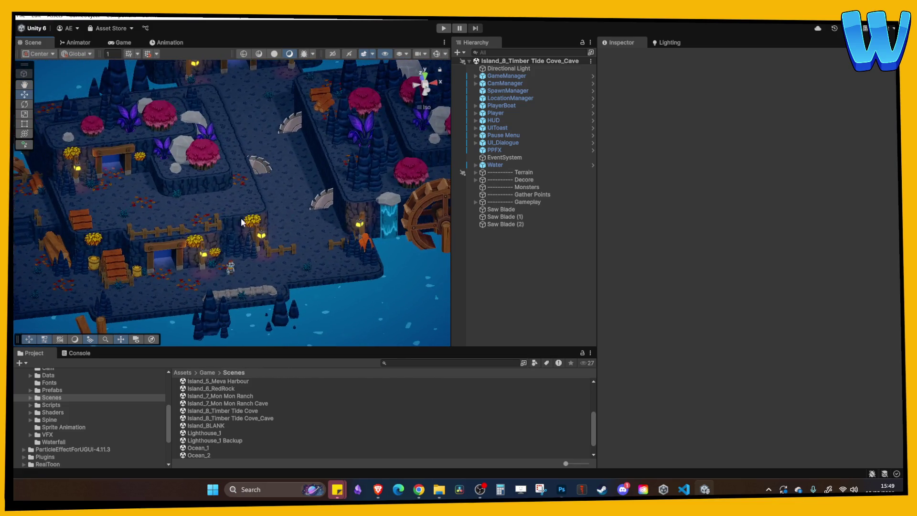
scroll(243, 222, up, 3)
scroll(253, 213, up, 3)
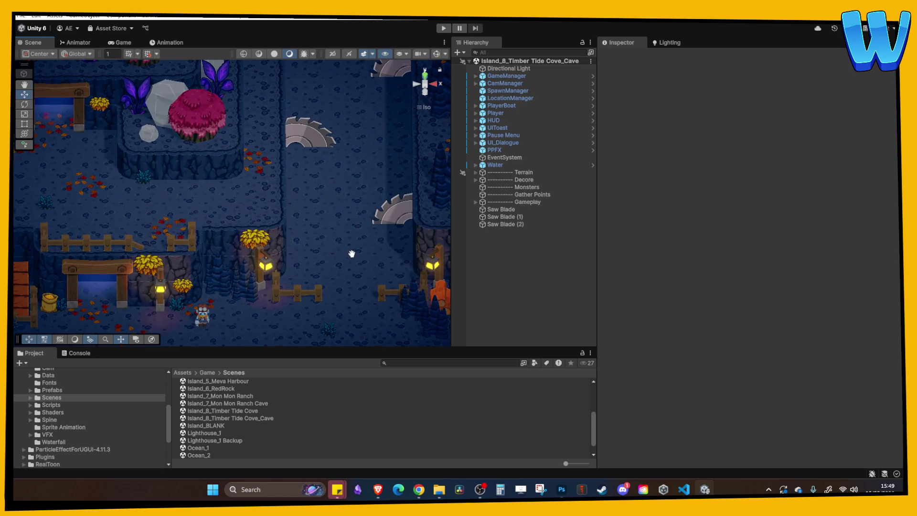
- Add a Quad to the scene and orbit the view toward the saw blades
right_click(523, 267)
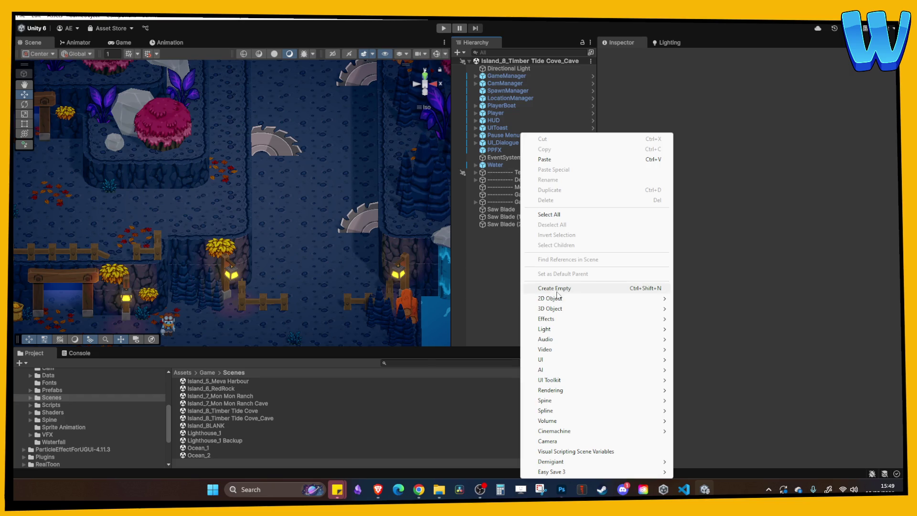
click(480, 271)
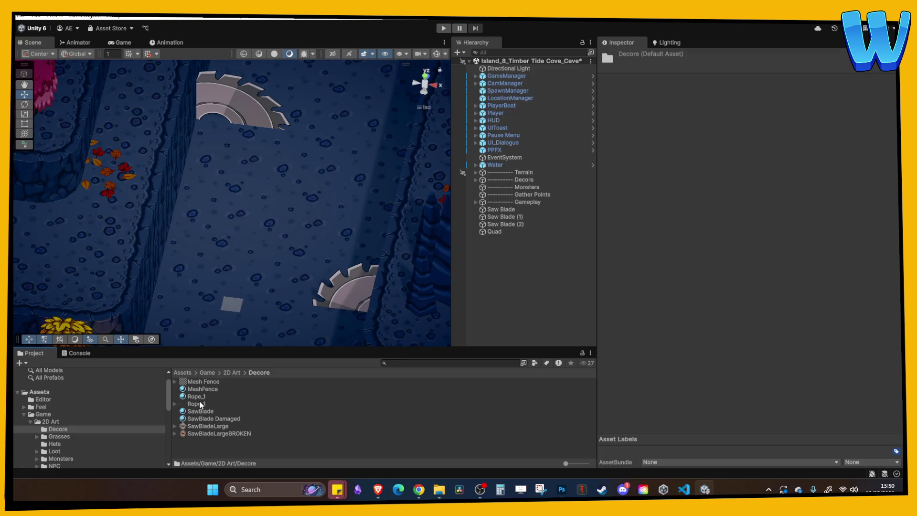
click(232, 372)
drag(215, 337, 222, 309)
scroll(240, 277, down, 10)
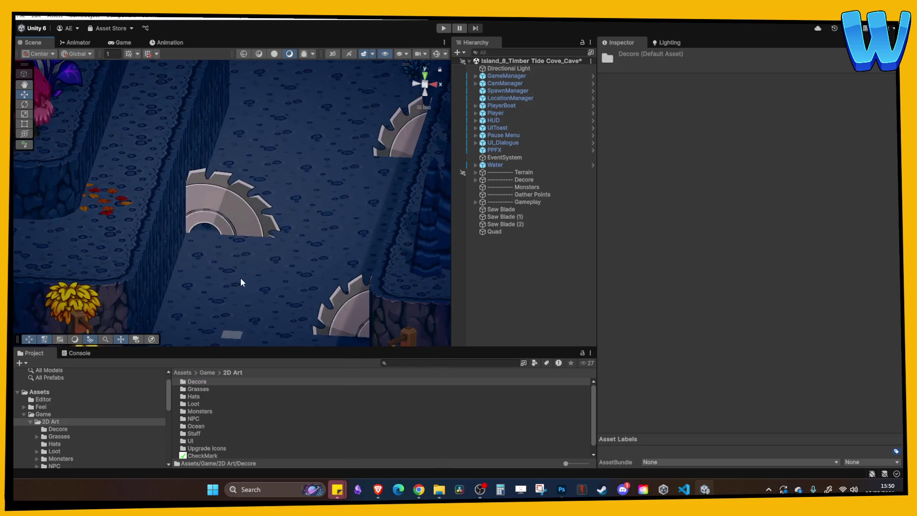
scroll(253, 244, up, 5)
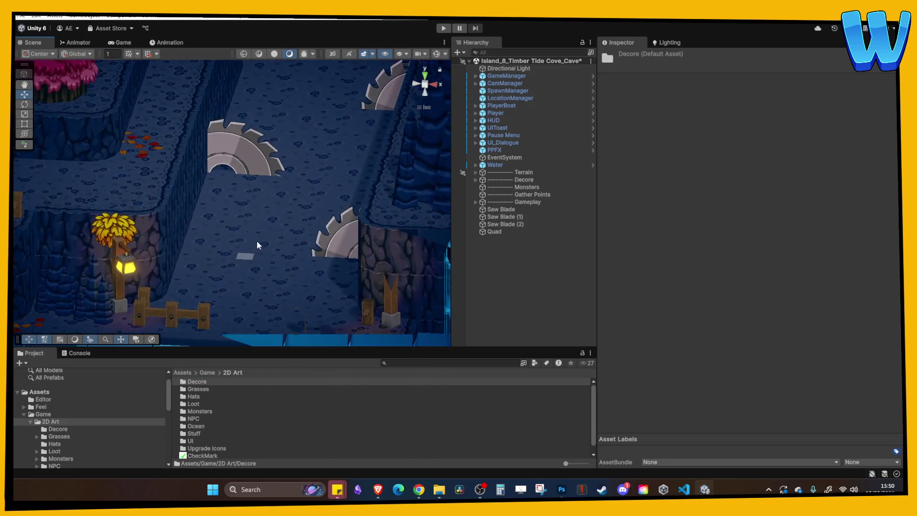
mouse_move(287, 194)
mouse_down()
mouse_move(225, 199)
mouse_move(207, 120)
mouse_up()
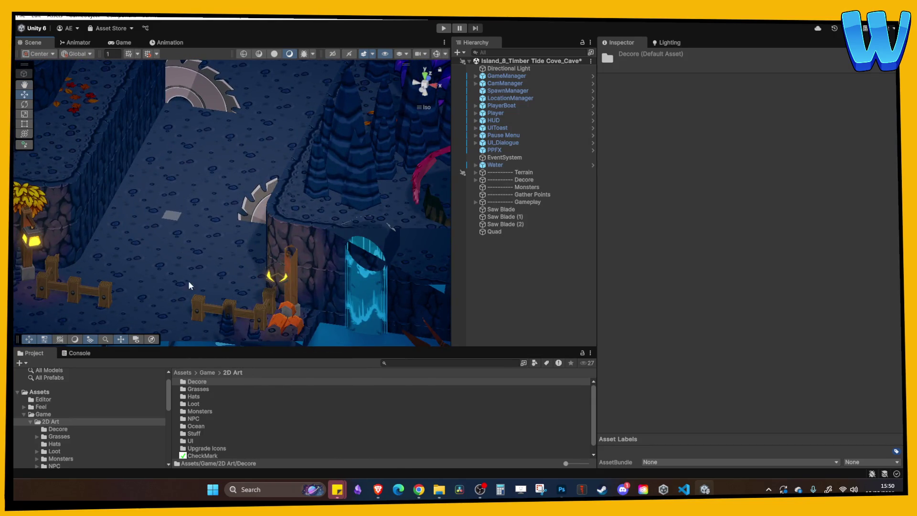
- Browse Decore and Grasses, then open Assets/Game/2D Art/Stuff and bring up its context menu
double_click(197, 382)
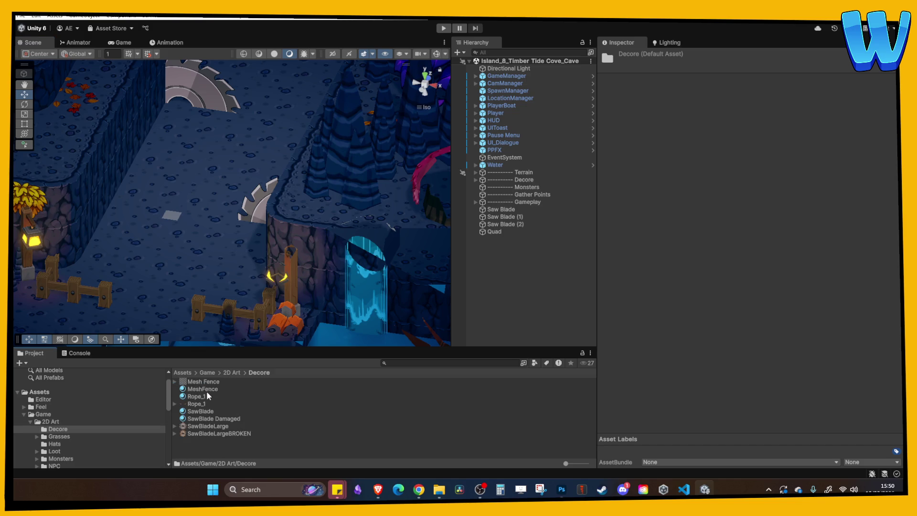
click(231, 373)
double_click(200, 390)
scroll(215, 407, down, 5)
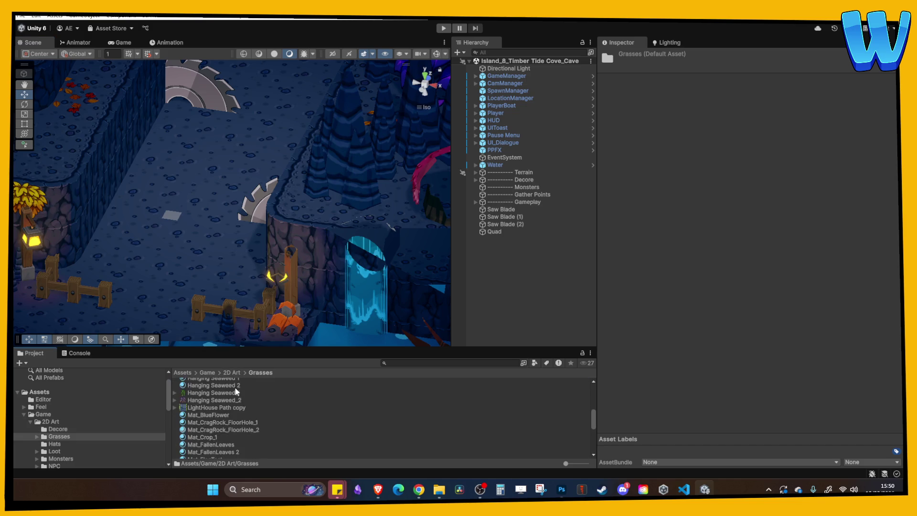
scroll(232, 386, up, 5)
click(232, 373)
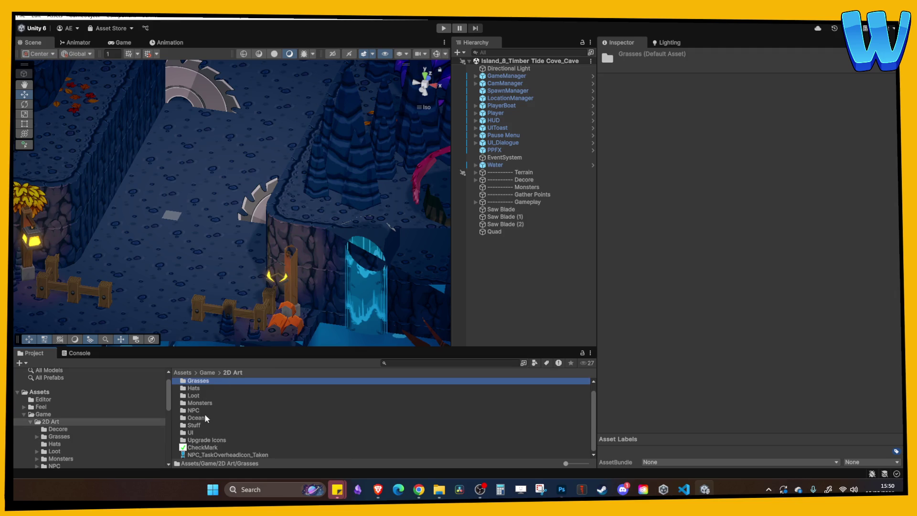
double_click(196, 424)
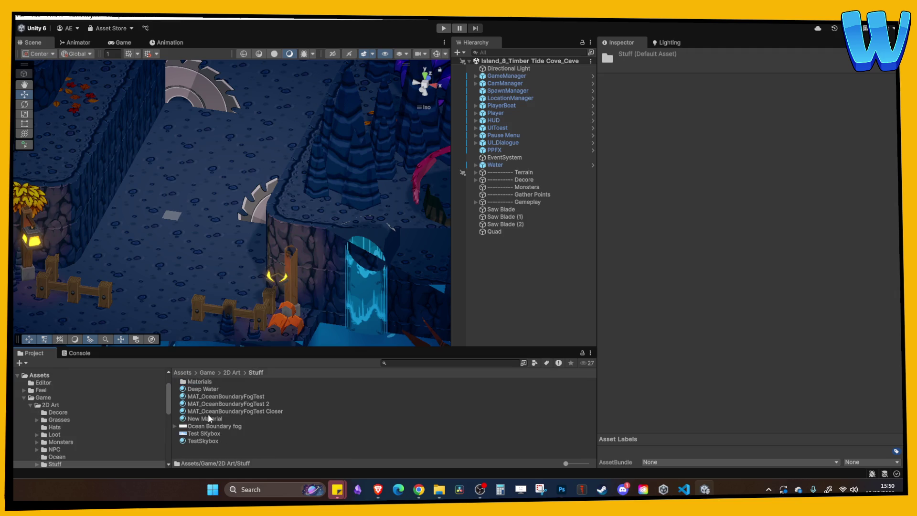
click(232, 373)
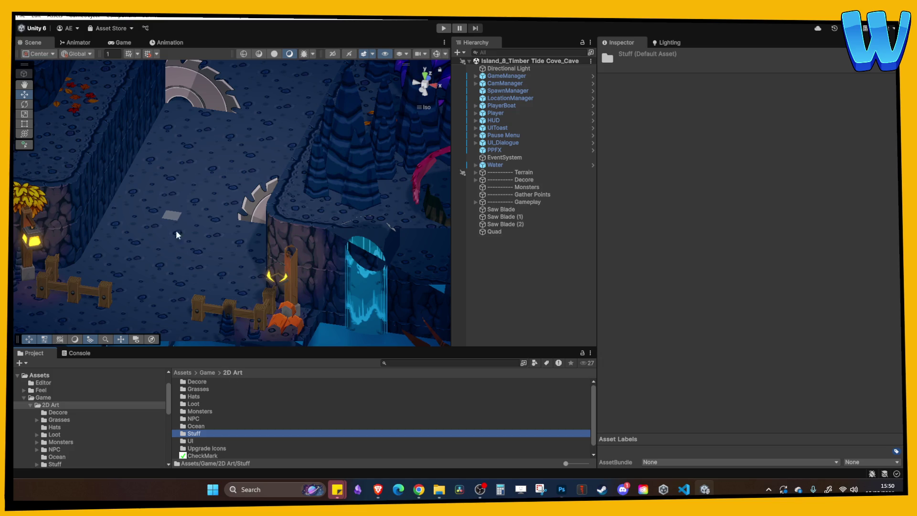
scroll(212, 414, down, 1)
double_click(196, 426)
right_click(210, 440)
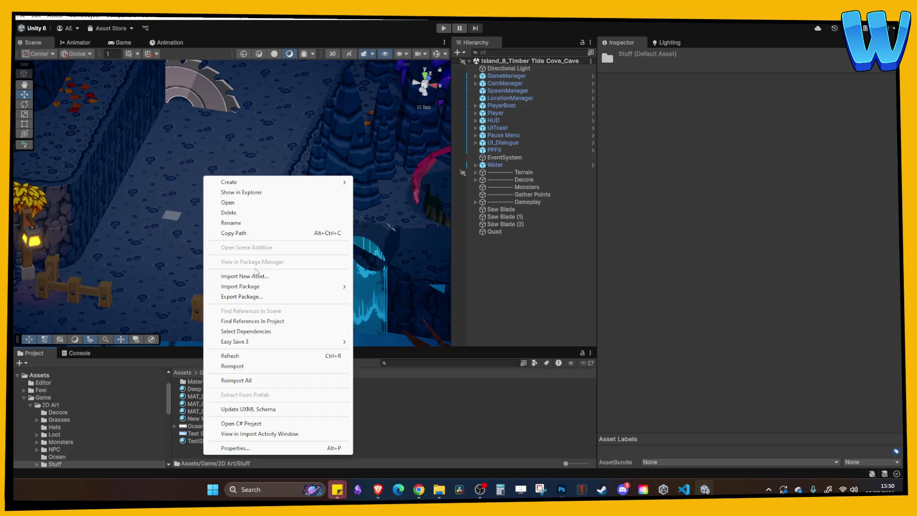
- Create an Opaque material named Black in Stuff with Base Map colour 000000
mouse_move(248, 184)
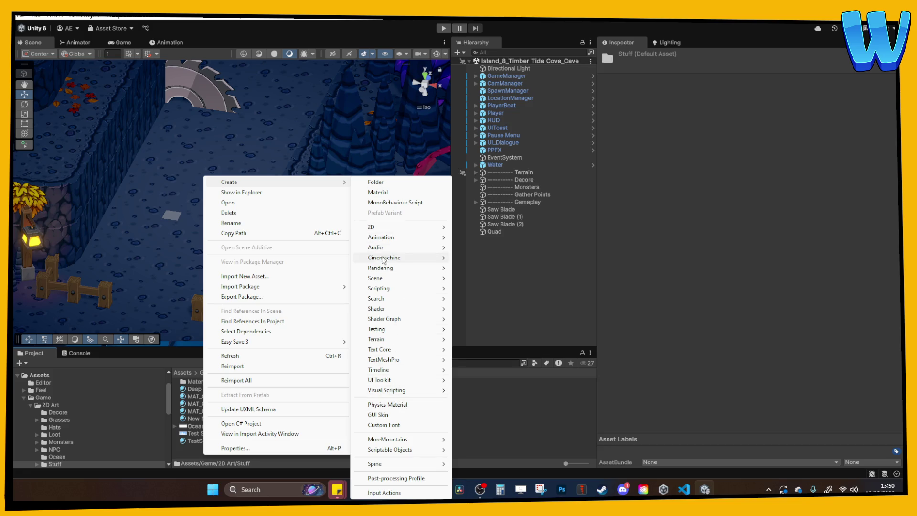
click(388, 193)
text(bLA)
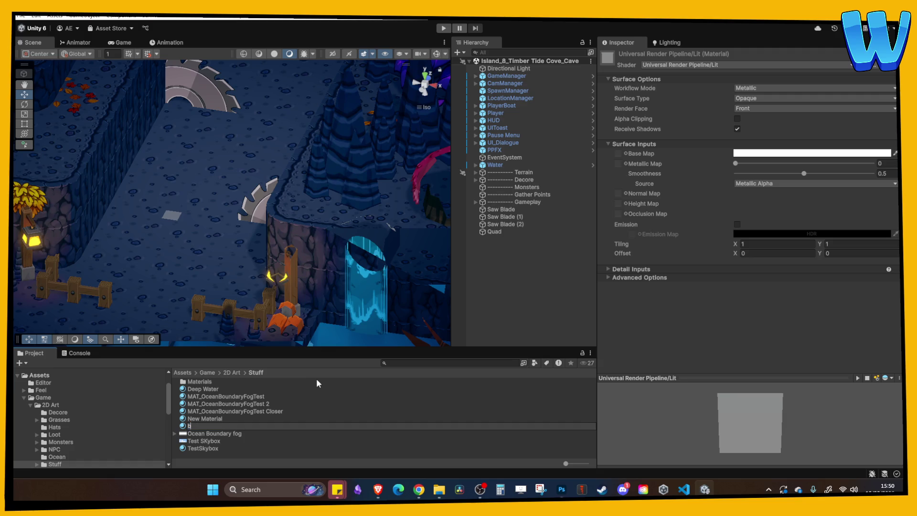
key(BackSpace)
key(BackSpace)
key(BackSpace)
text(Black)
key(Return)
click(812, 153)
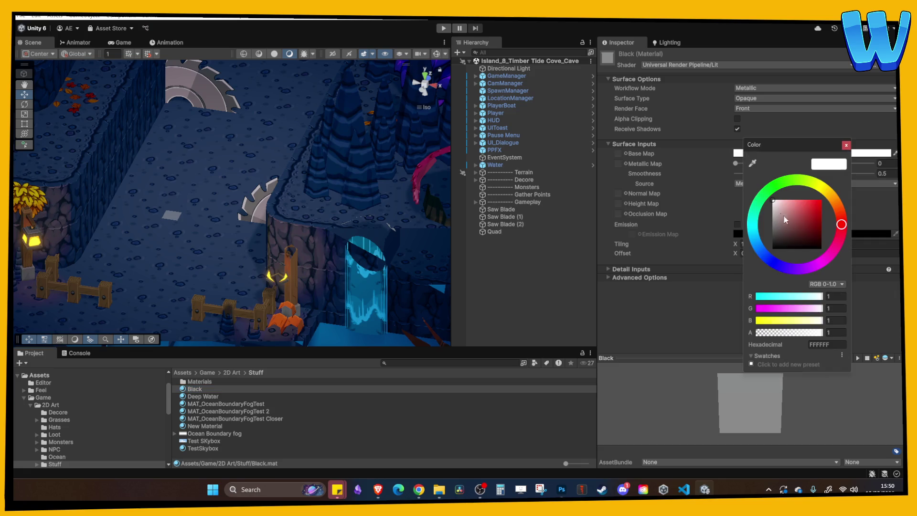
drag(782, 218, 773, 249)
click(846, 145)
click(751, 98)
click(752, 94)
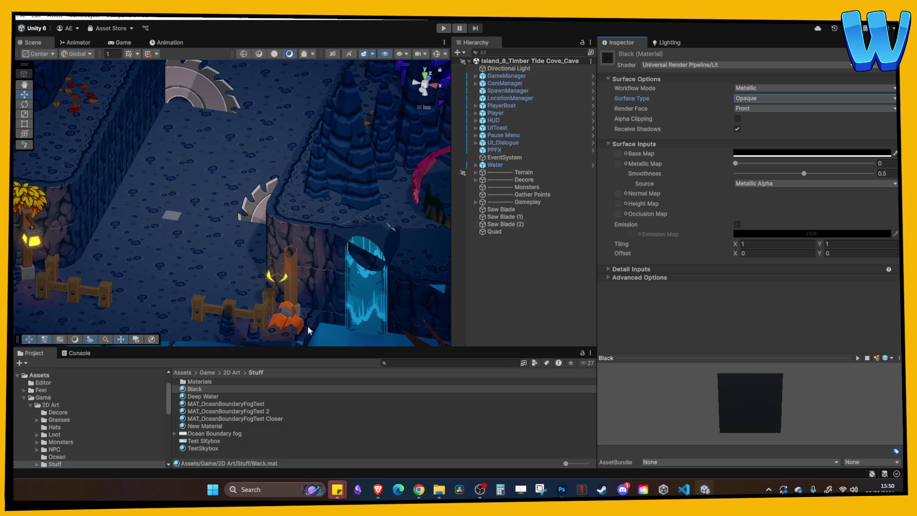
- Apply Black to the Quad and raise it to Position Y 1.57
drag(196, 389, 173, 219)
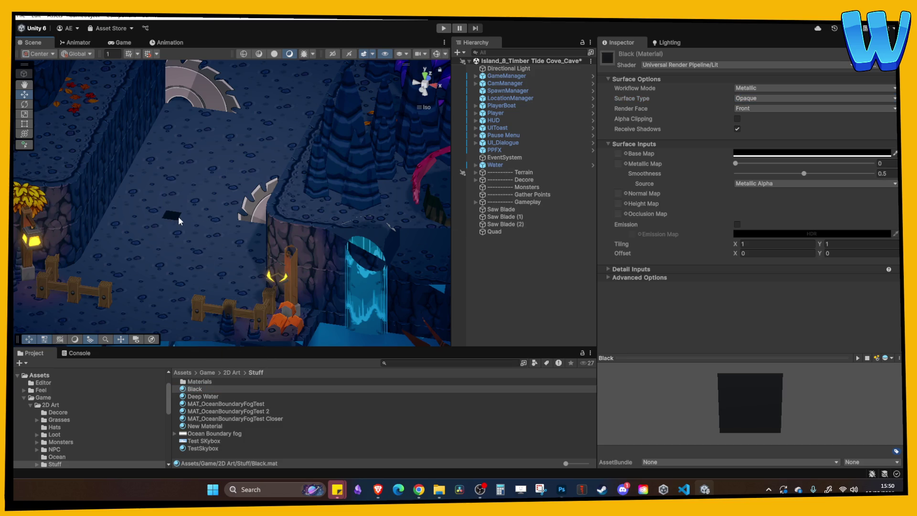
scroll(180, 221, up, 2)
click(186, 239)
drag(186, 224, 194, 203)
click(424, 82)
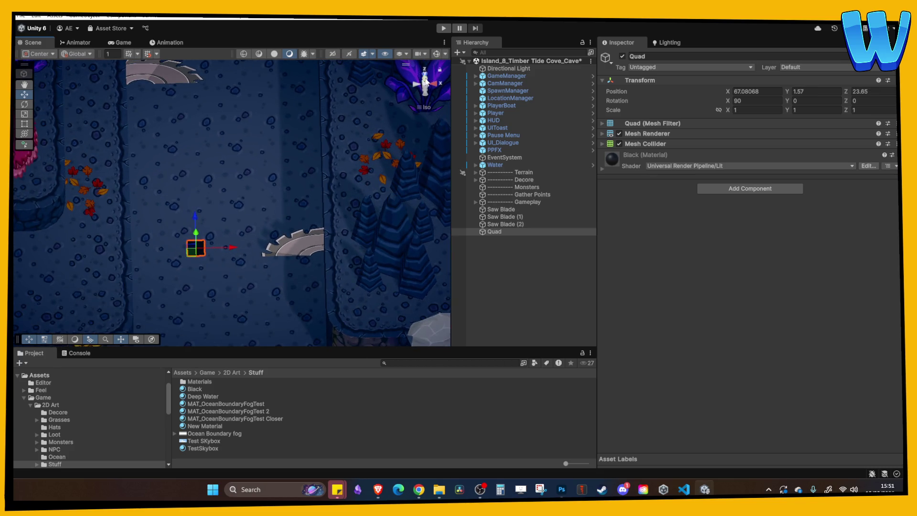
- Line the Quad up with the saw slot and widen its Scale X into a long bar
drag(199, 181, 232, 213)
drag(199, 186, 207, 180)
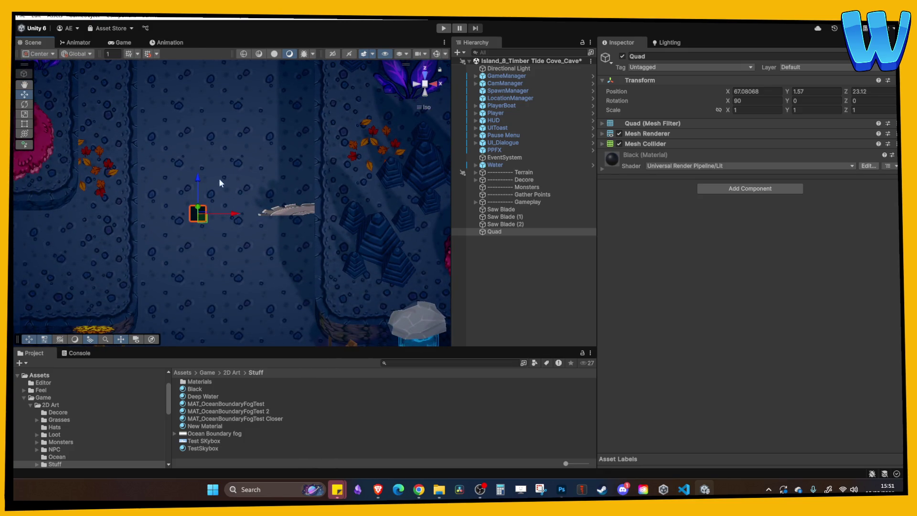
mouse_move(787, 101)
mouse_down()
mouse_move(779, 98)
mouse_move(784, 113)
mouse_move(729, 114)
mouse_move(872, 110)
mouse_up()
key(ctrl+z)
drag(263, 215, 289, 215)
drag(731, 113, 746, 112)
- Copy the black bar as Quad (1) and (2) under the other saw blades, then enter Play mode
click(389, 210)
mouse_move(389, 211)
mouse_down()
mouse_move(268, 180)
mouse_move(236, 199)
mouse_move(226, 285)
mouse_up()
click(199, 233)
key(ctrl+d)
mouse_move(221, 216)
mouse_down()
mouse_move(304, 71)
mouse_move(208, 248)
mouse_move(249, 83)
mouse_up()
key(ctrl+d)
click(248, 82)
key(f)
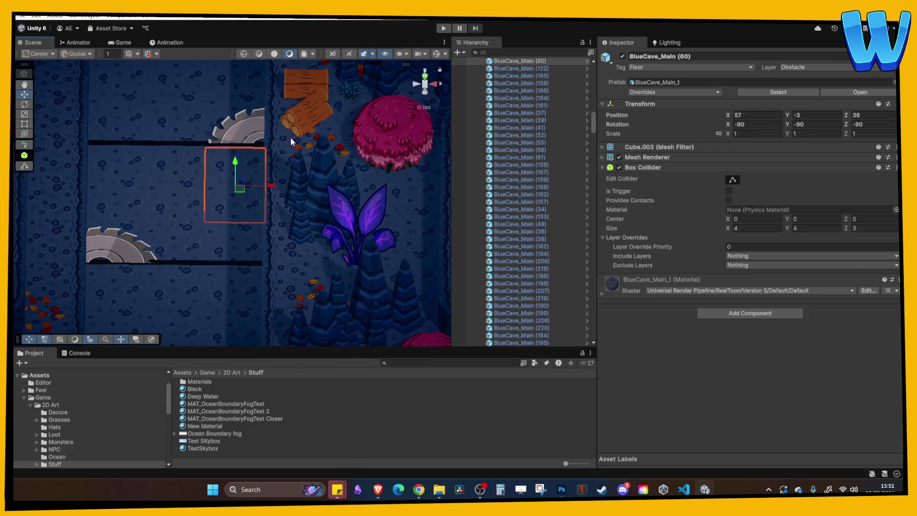
click(444, 28)
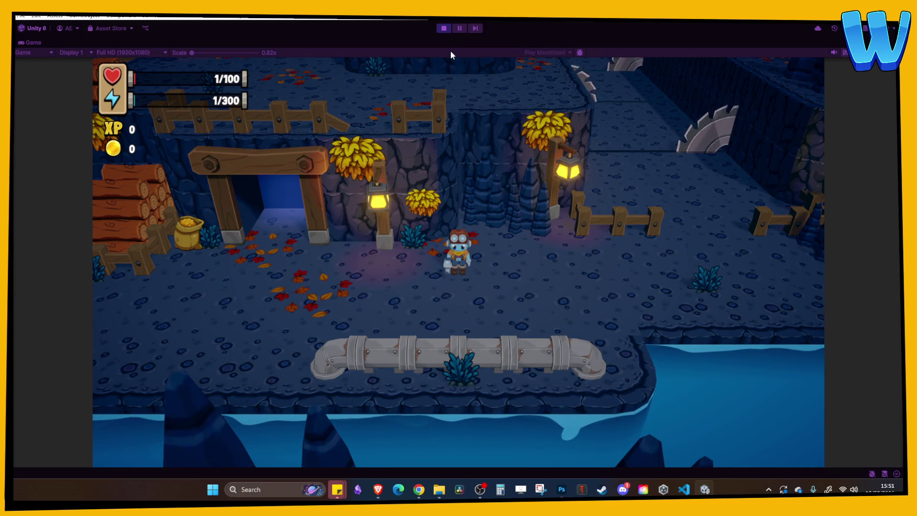
- Run the player right, then up and down the saw-blade corridor with W and S, then exit Play mode
key(d)
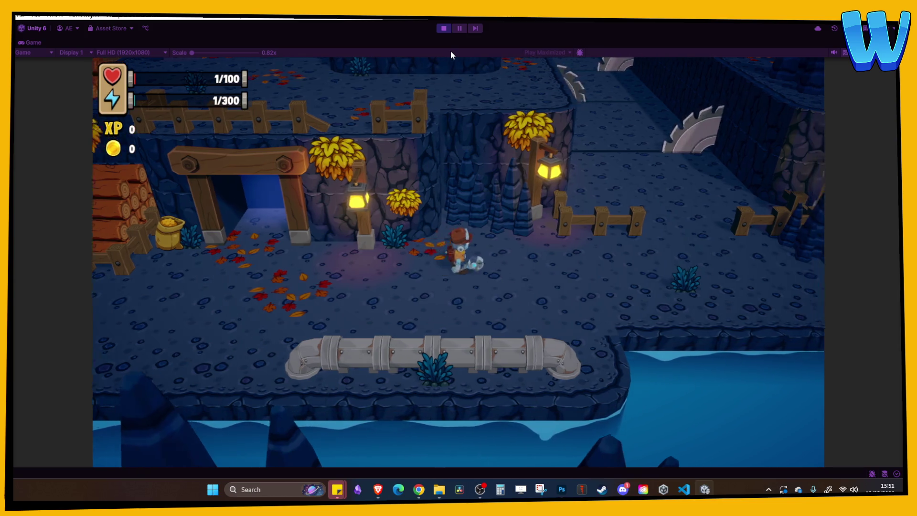
key(w)
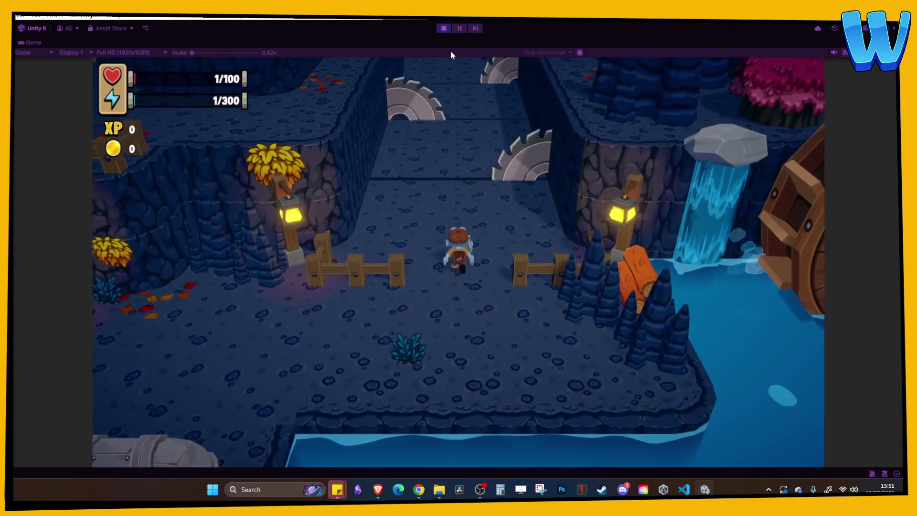
key(w)
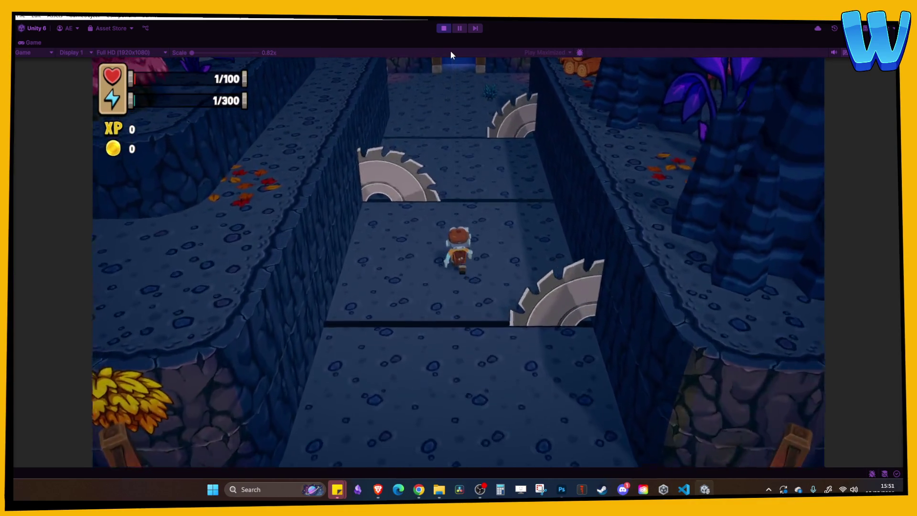
key(w)
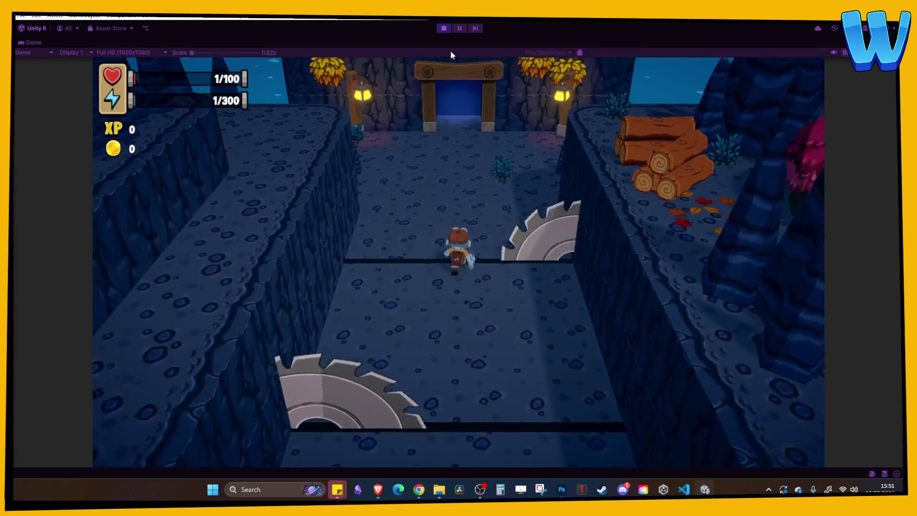
key(s)
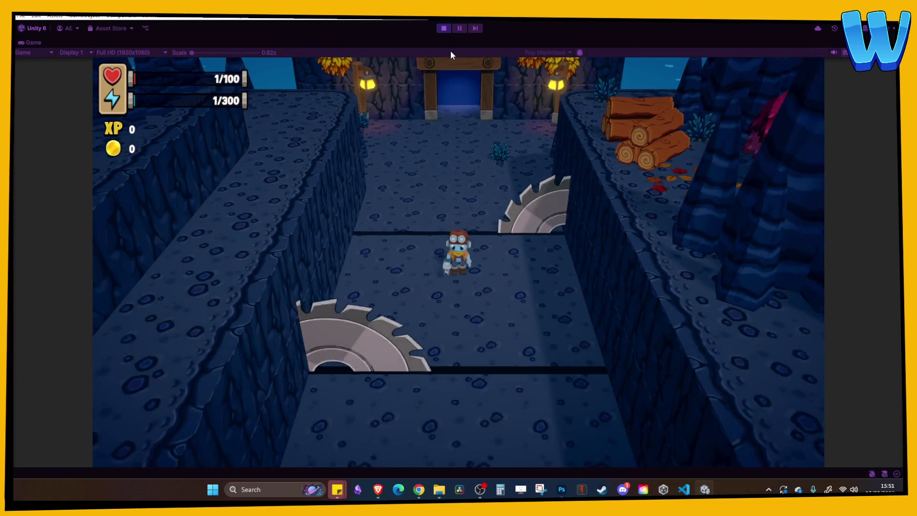
key(s)
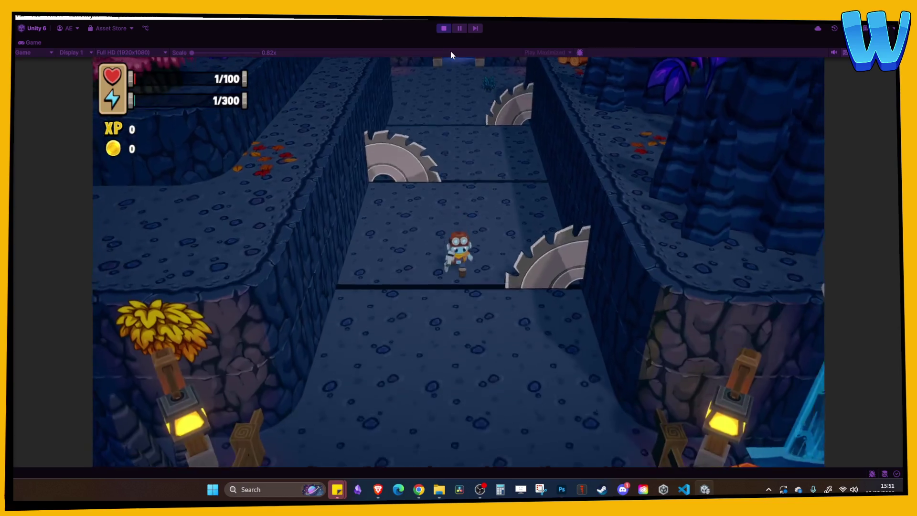
key(w)
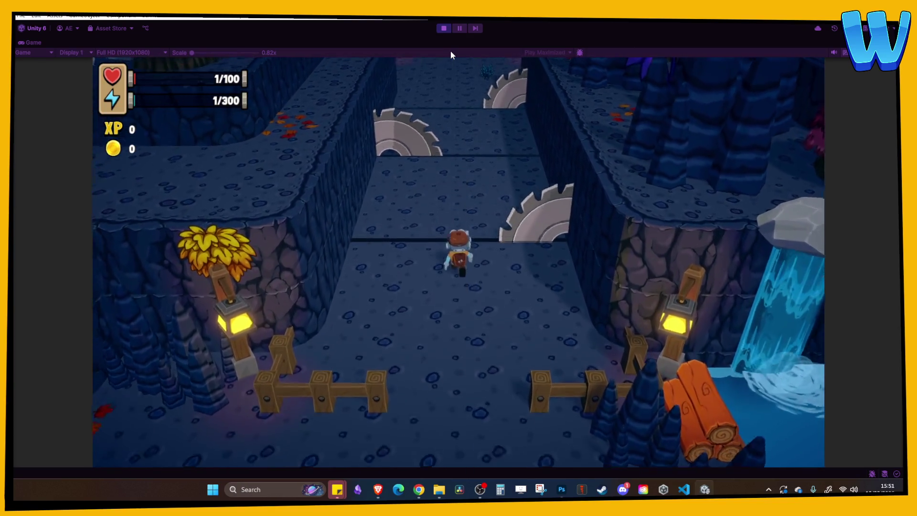
key(s)
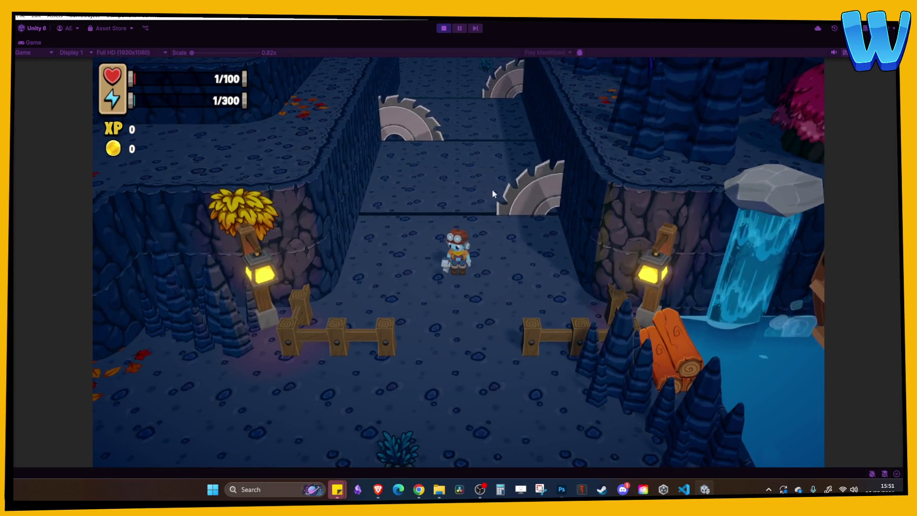
key(s)
click(444, 27)
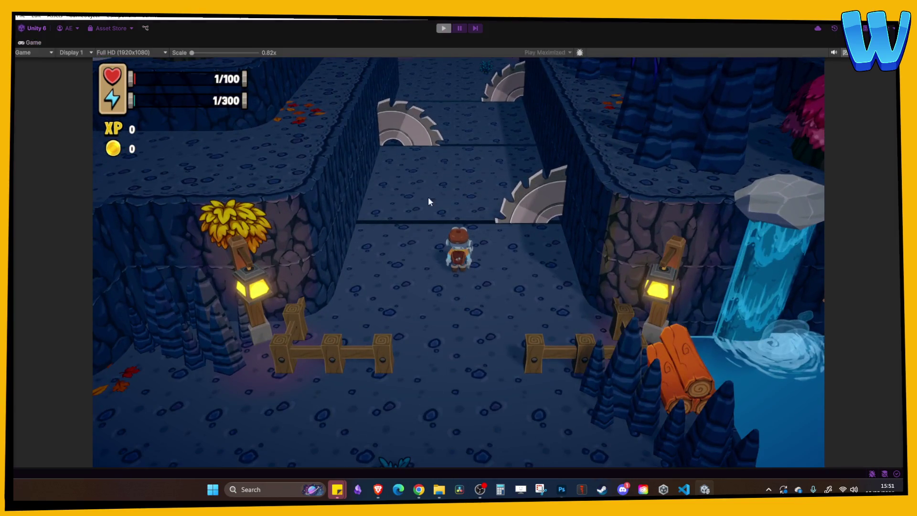
click(414, 232)
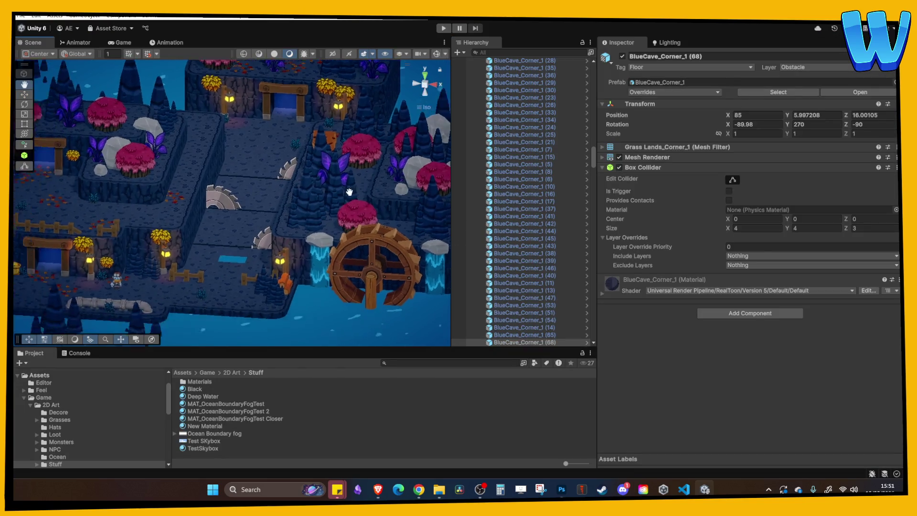
- Duplicate floor tile BlueCave_Main (40) and move the copy to Z 12
click(259, 275)
mouse_move(307, 231)
mouse_down()
mouse_move(257, 257)
mouse_move(251, 229)
mouse_move(258, 233)
mouse_up()
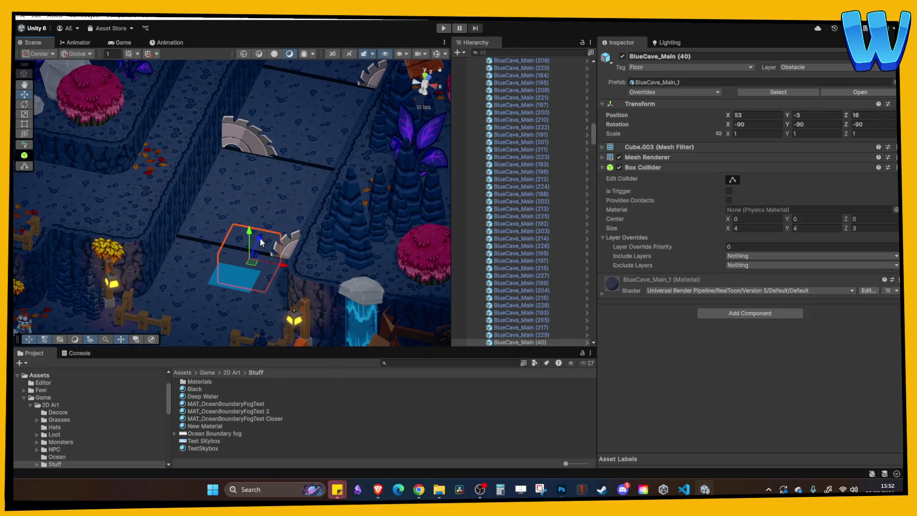
key(ctrl+d)
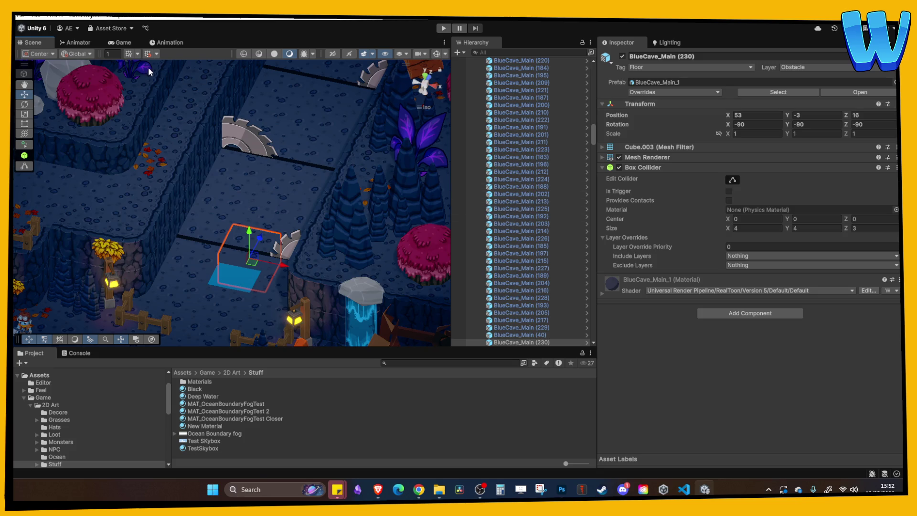
drag(259, 238, 244, 267)
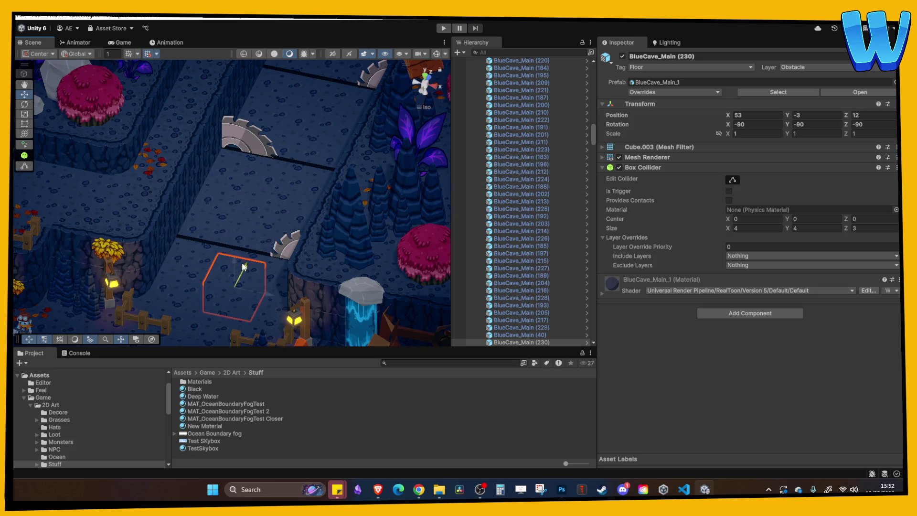
- Slide Saw Blade (1) along its slot to X 75, Z 23
click(313, 261)
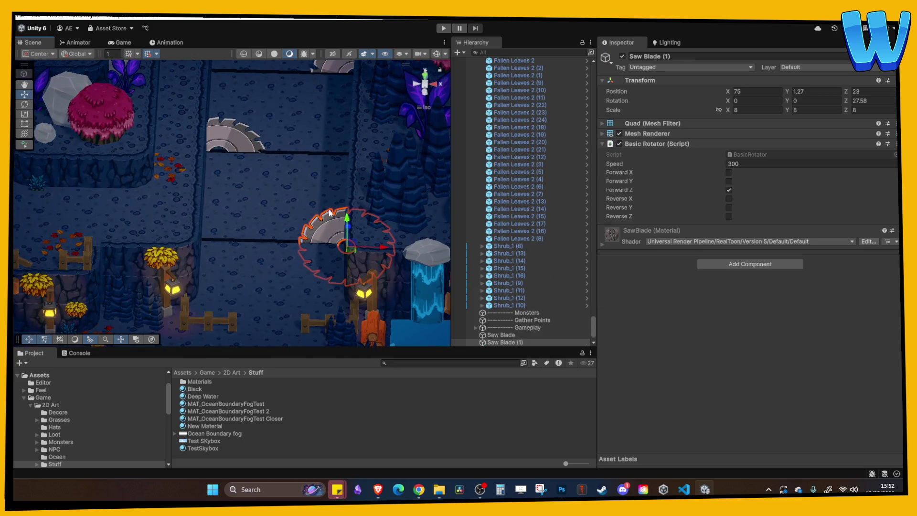
mouse_move(383, 247)
mouse_down()
mouse_move(391, 247)
mouse_move(179, 245)
mouse_move(444, 245)
mouse_move(204, 241)
mouse_move(364, 243)
mouse_up()
mouse_move(341, 285)
mouse_down()
mouse_move(311, 224)
mouse_move(322, 213)
mouse_move(302, 195)
mouse_up()
click(499, 335)
key(f)
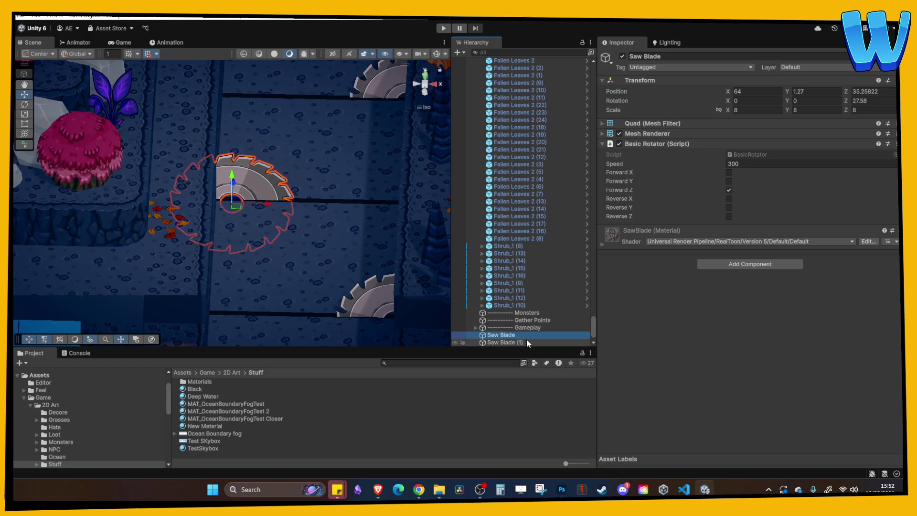
- Rename the saw blade to 'Saw Blade Left to Right'
click(521, 335)
key(Right)
text(Left to)
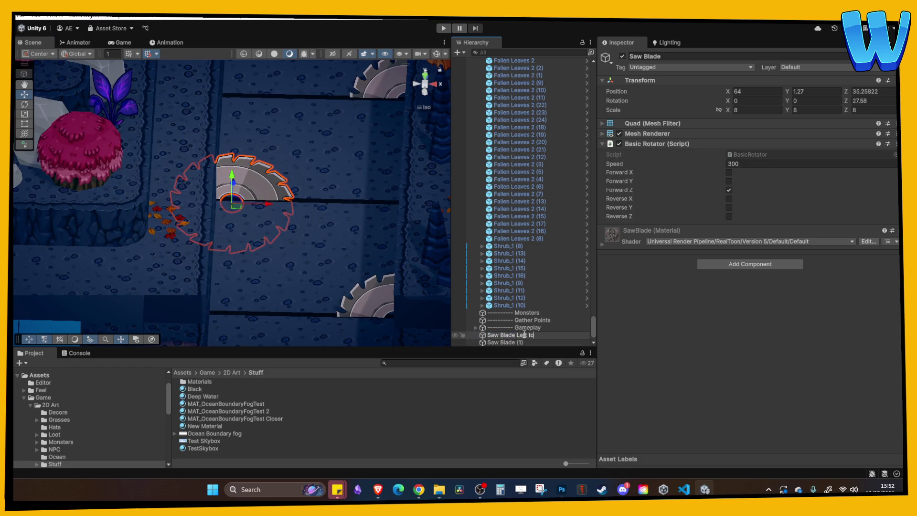
text( Right)
key(Return)
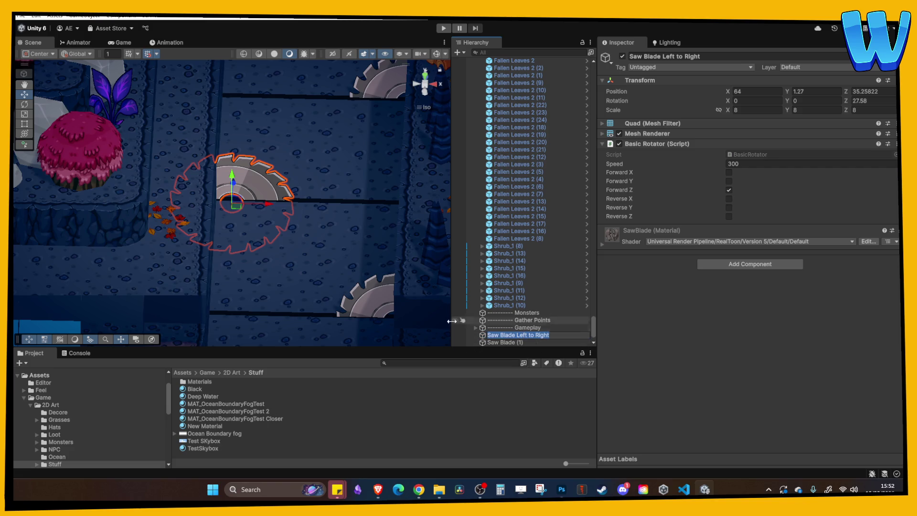
- Move Saw Blade Left to Right up to the upper slot and nudge the upper slot quad toward Z 35
scroll(325, 278, down, 3)
click(337, 256)
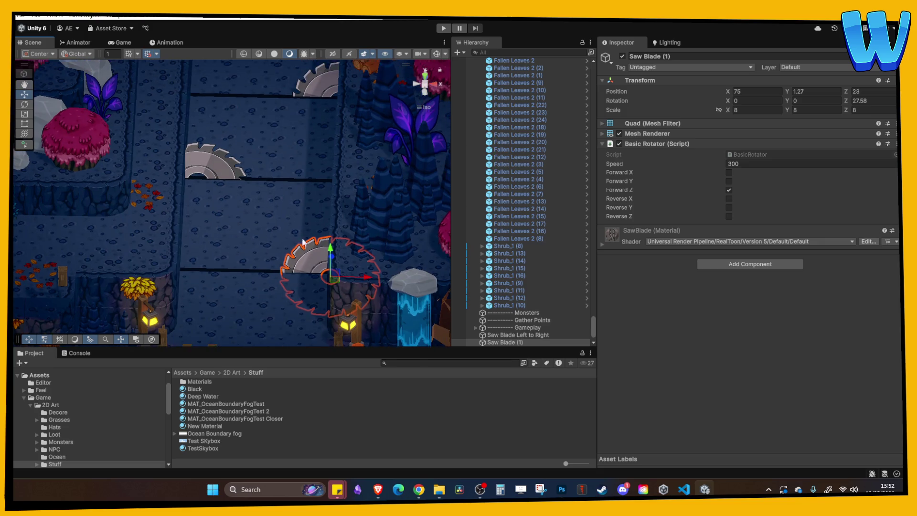
click(248, 175)
mouse_move(250, 170)
mouse_down()
mouse_move(283, 185)
mouse_move(372, 194)
mouse_up()
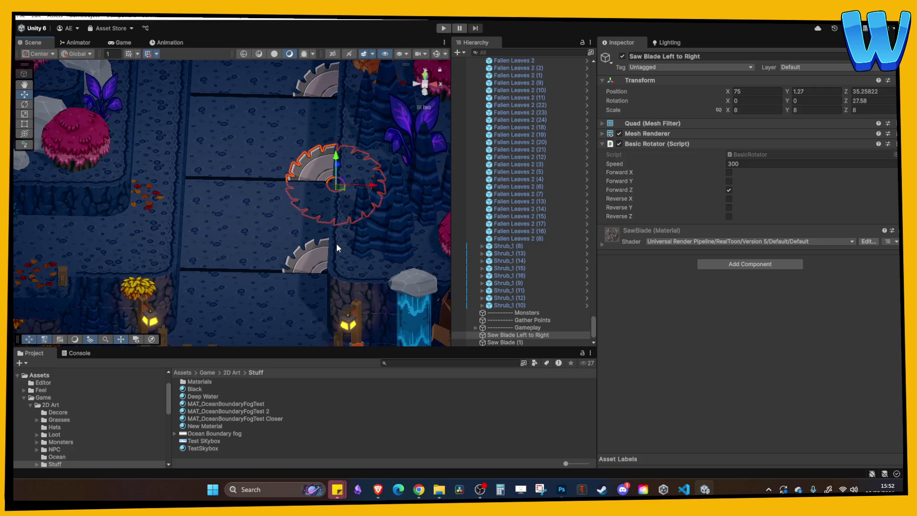
double_click(506, 341)
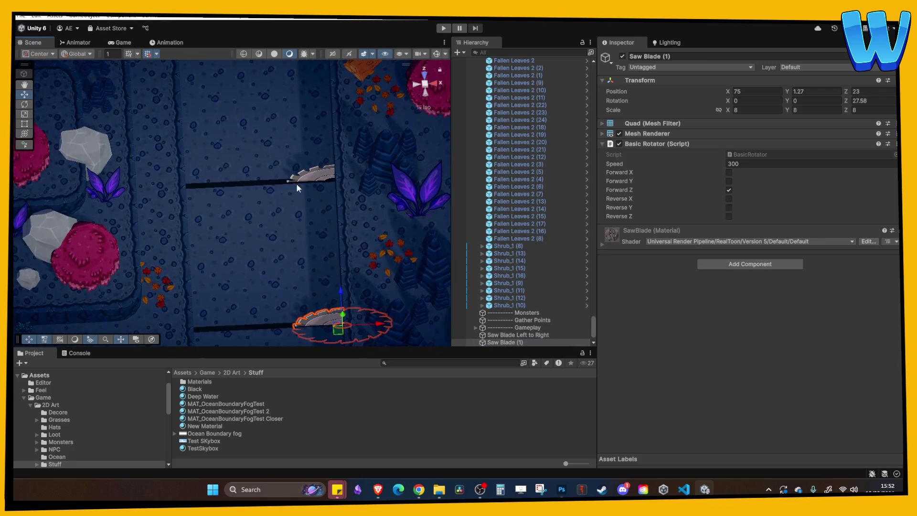
click(273, 178)
mouse_move(260, 161)
mouse_down()
mouse_move(257, 146)
mouse_move(261, 160)
mouse_up()
- Undo the recent changes, removing the extra Saw Blade (1) and (2) copies
key(ctrl+z)
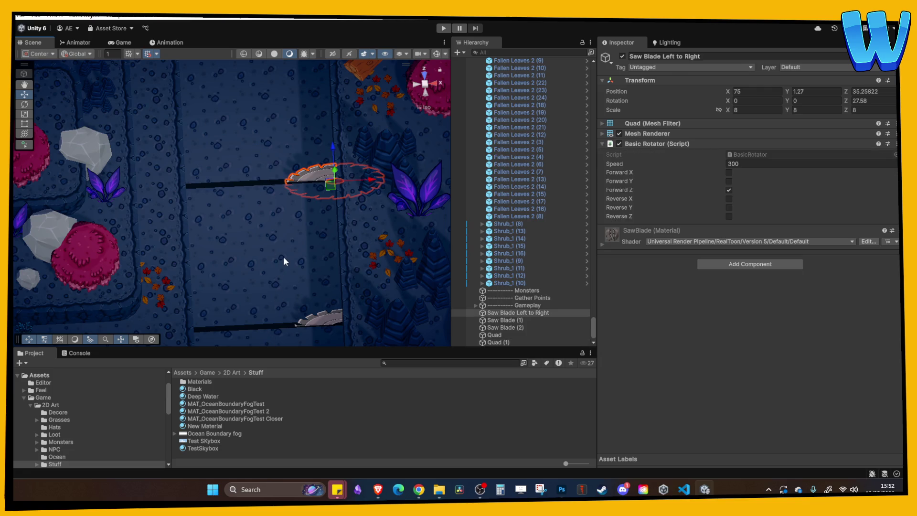
key(f)
key(ctrl+z)
key(ctrl+z)
key(ctrl+z)
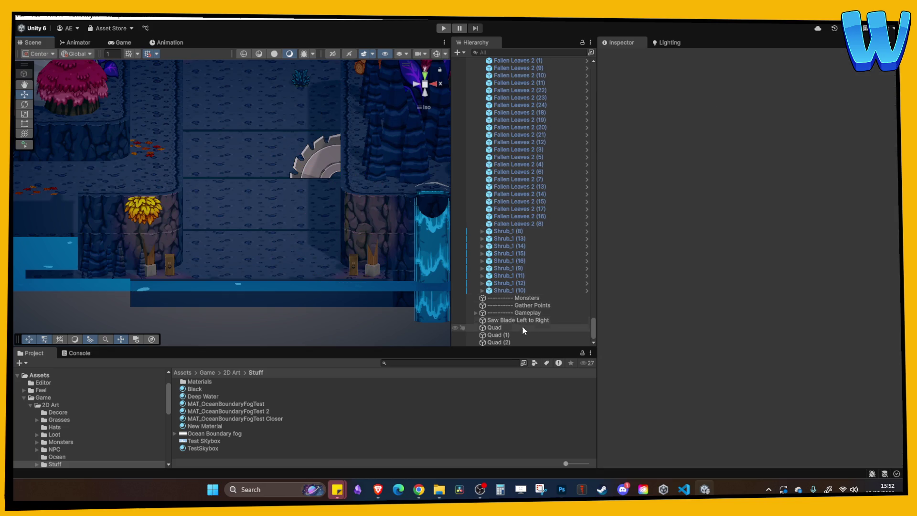
- Move Saw Blade Left to Right back down into its lower slot at Z 23
click(515, 320)
key(f)
drag(342, 192, 342, 258)
scroll(320, 279, down, 2)
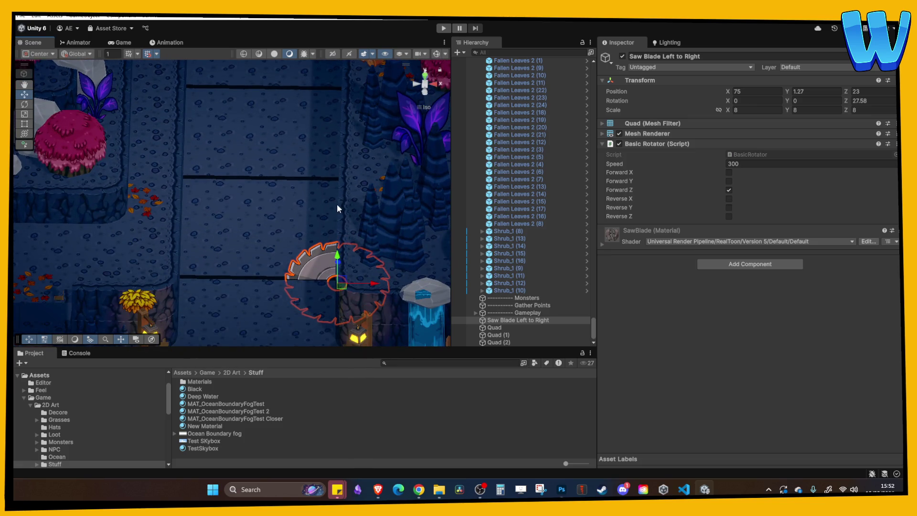
scroll(325, 192, down, 2)
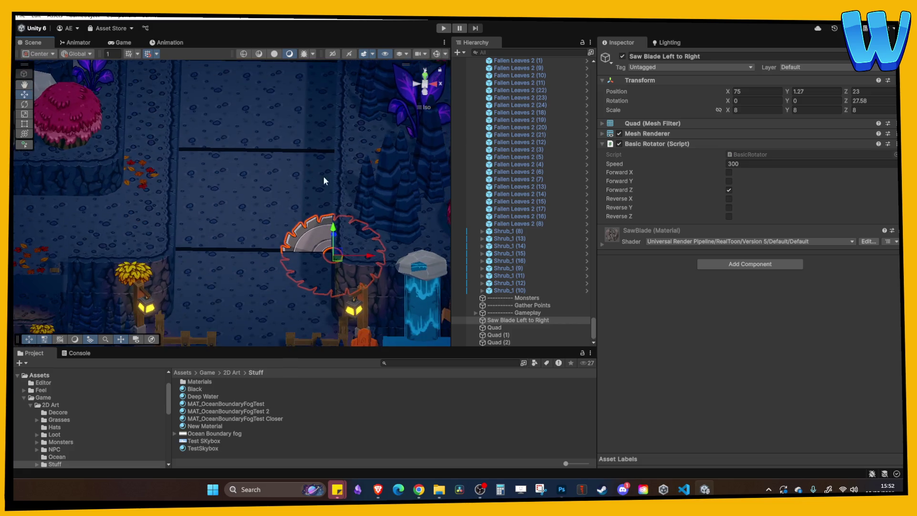
click(363, 190)
scroll(348, 184, down, 2)
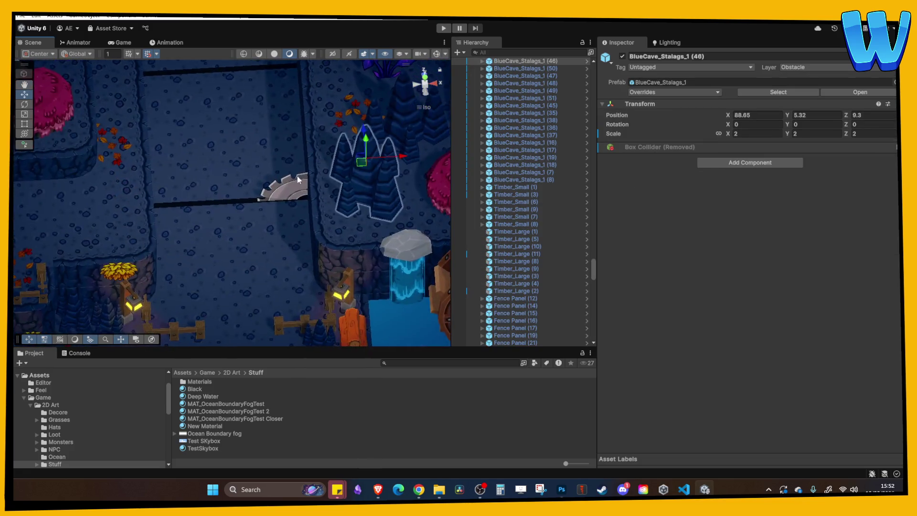
scroll(297, 175, up, 2)
click(287, 193)
click(249, 199)
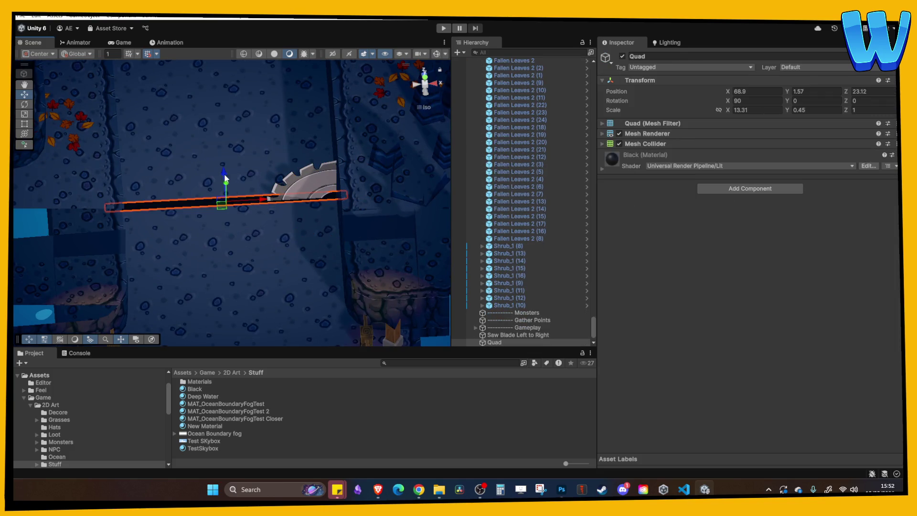
click(288, 172)
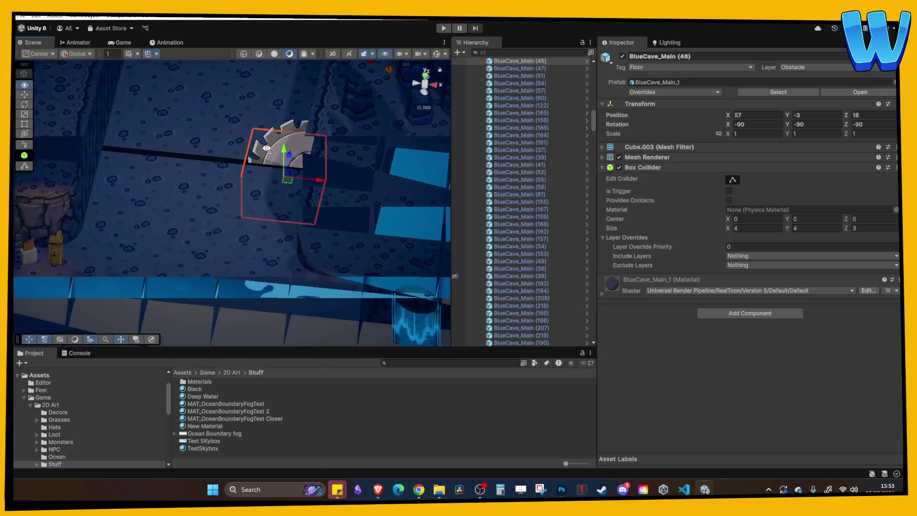
scroll(308, 179, down, 5)
click(337, 153)
mouse_move(338, 154)
mouse_down()
mouse_move(285, 134)
mouse_move(377, 179)
mouse_up()
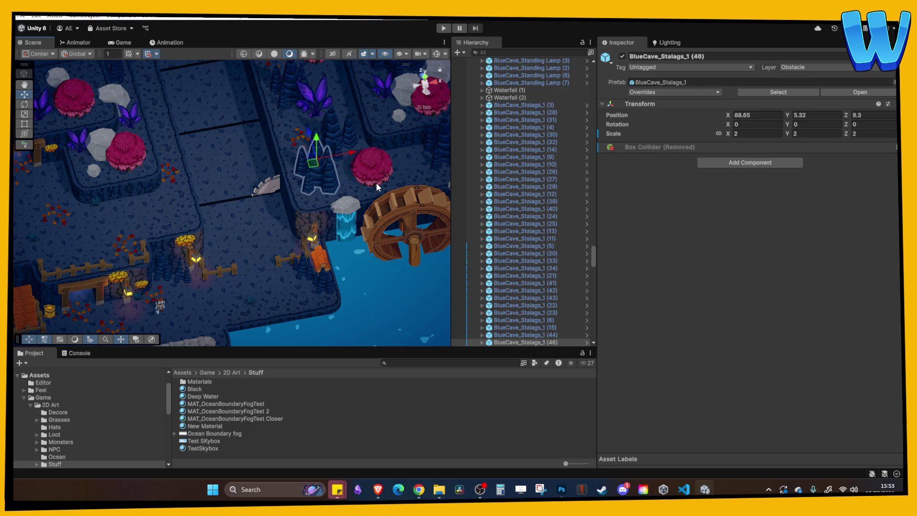
mouse_move(312, 256)
mouse_down()
mouse_move(320, 256)
mouse_move(337, 186)
mouse_up()
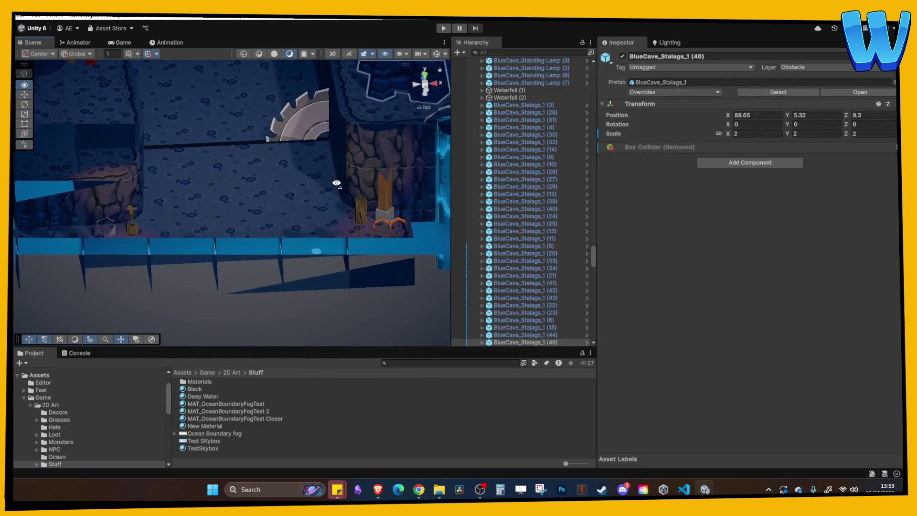
click(317, 132)
key(f)
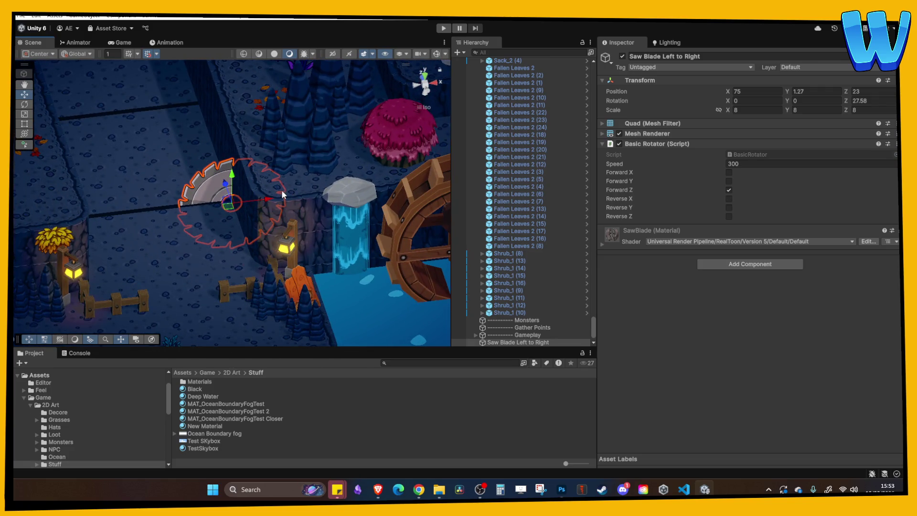
mouse_move(272, 176)
mouse_down()
mouse_move(269, 196)
mouse_move(229, 196)
mouse_move(240, 210)
mouse_move(202, 203)
mouse_move(244, 216)
mouse_move(273, 179)
mouse_move(209, 232)
mouse_up()
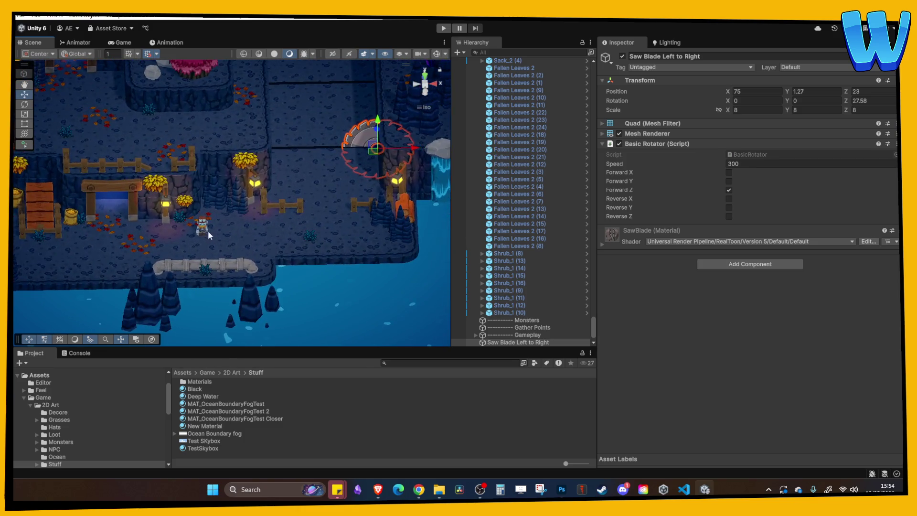
click(207, 230)
key(f)
mouse_move(283, 174)
mouse_down()
mouse_move(316, 254)
mouse_move(319, 235)
mouse_move(302, 205)
mouse_move(315, 235)
mouse_move(327, 215)
mouse_move(194, 174)
mouse_move(211, 218)
mouse_move(258, 184)
mouse_move(247, 195)
mouse_up()
scroll(194, 174, down, 5)
click(260, 142)
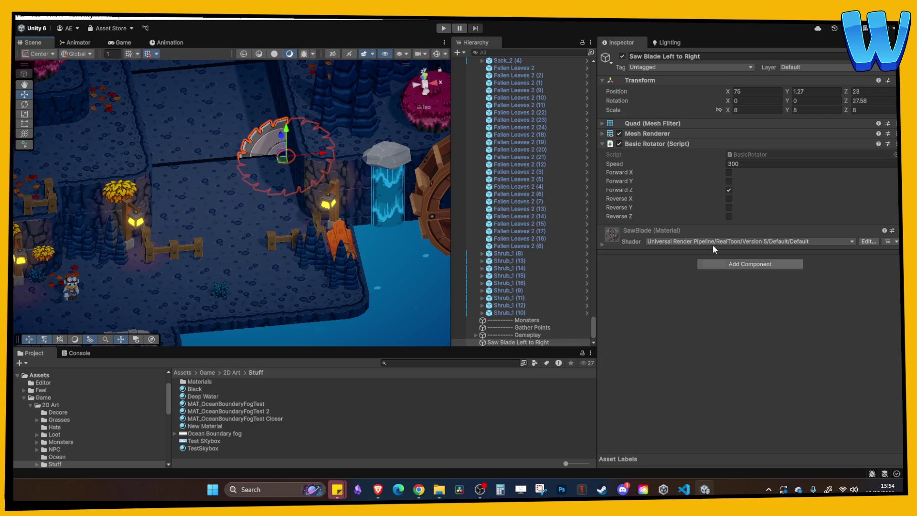
click(649, 142)
- Add a Box Collider to Saw Blade Left to Right and turn on Edit Collider
click(741, 189)
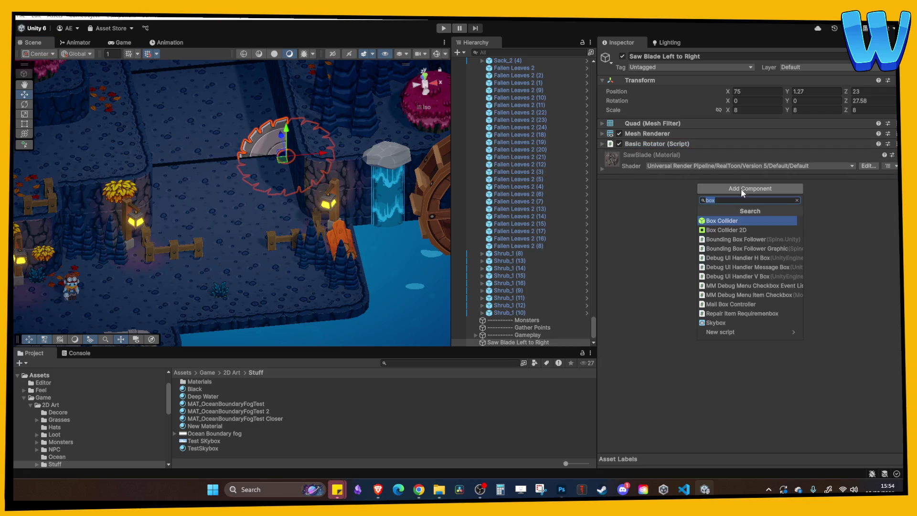
click(733, 218)
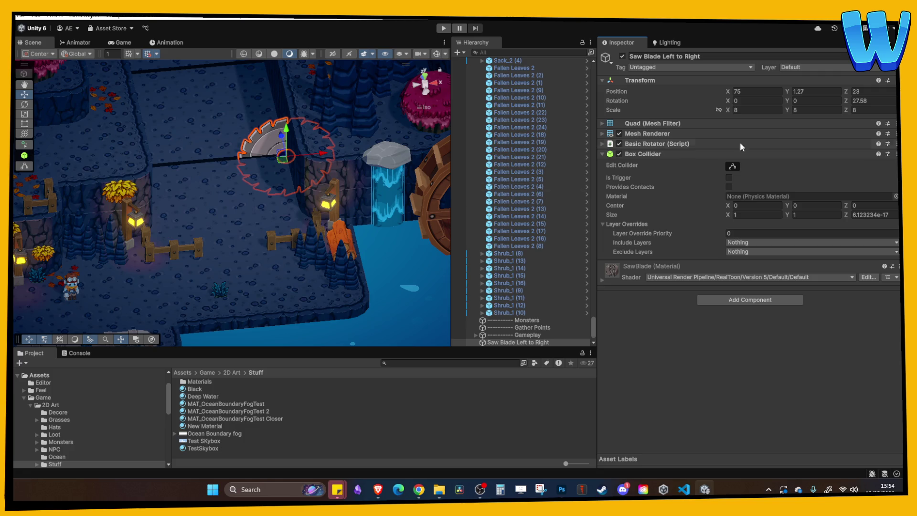
mouse_move(388, 189)
mouse_down()
mouse_move(356, 133)
mouse_move(356, 170)
mouse_up()
scroll(356, 170, up, 2)
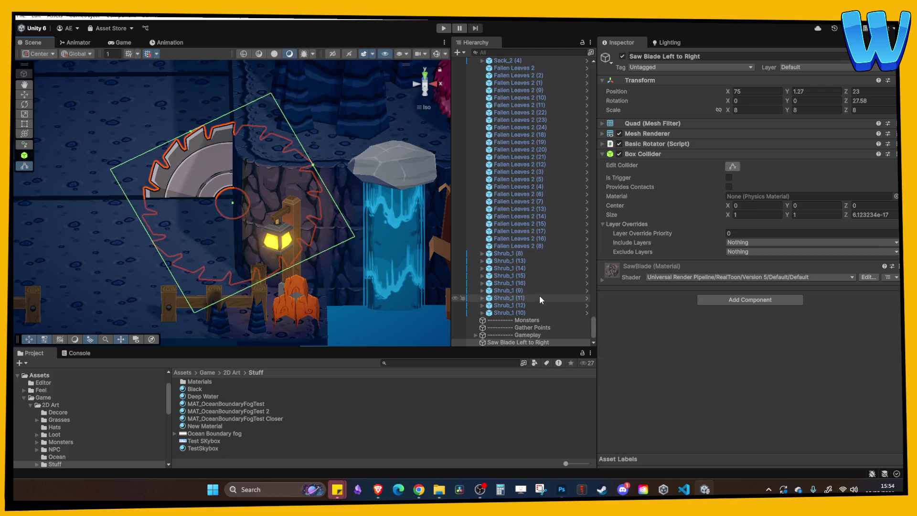
click(732, 166)
click(732, 166)
- Set the Box Collider size to X 0.76 and Y 0.7
click(834, 214)
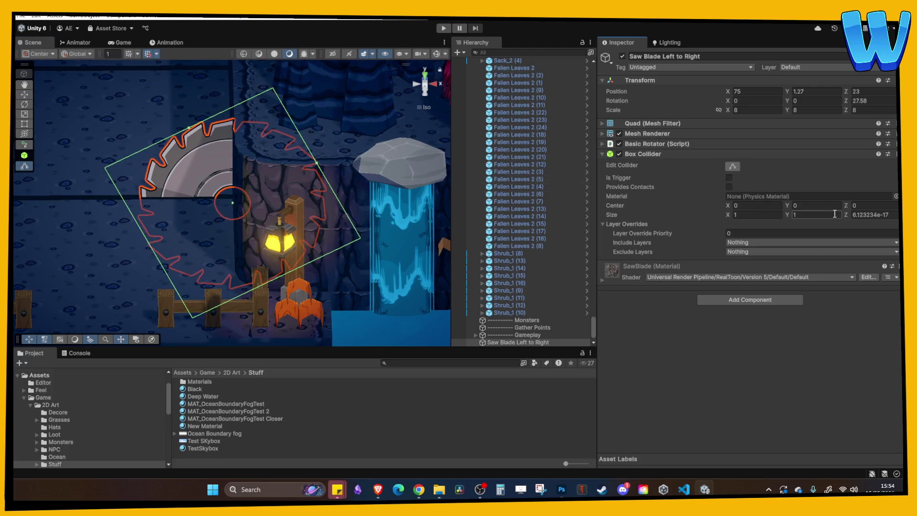
drag(729, 211, 724, 213)
drag(844, 214, 856, 214)
click(787, 215)
text(0.7)
key(Return)
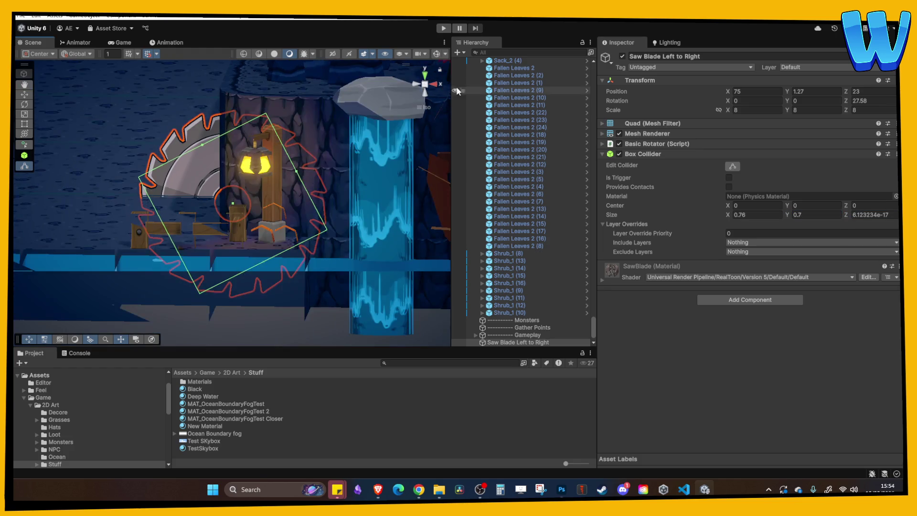
click(28, 406)
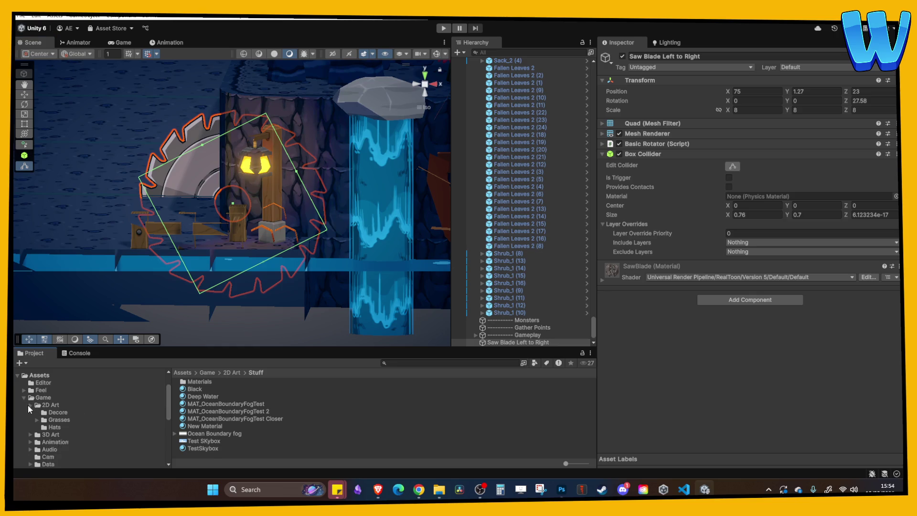
- Browse the Project window to Assets/Game/Prefabs/Environments/Timber Tide Cove
click(24, 397)
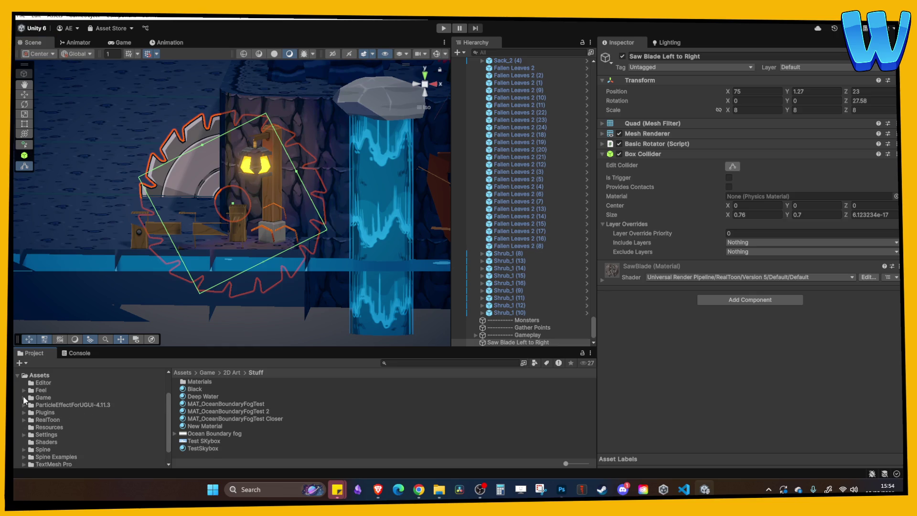
click(24, 397)
click(51, 401)
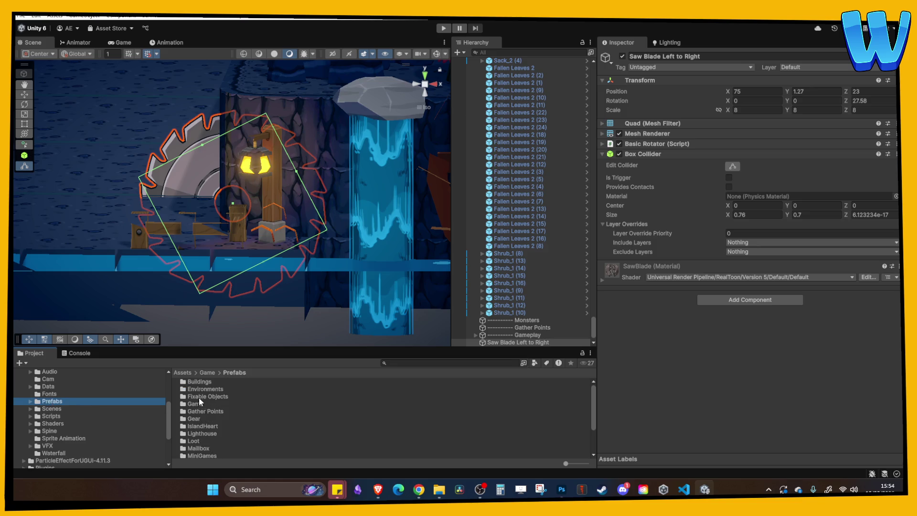
double_click(210, 389)
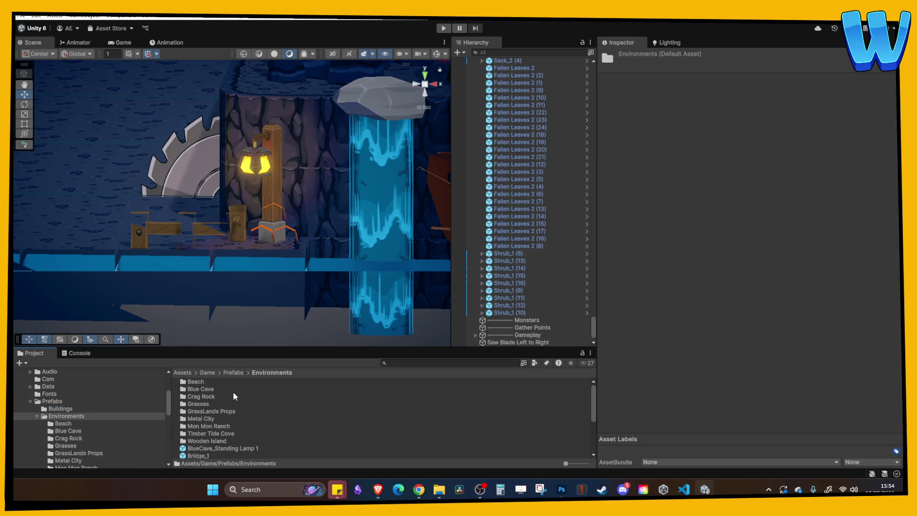
double_click(224, 432)
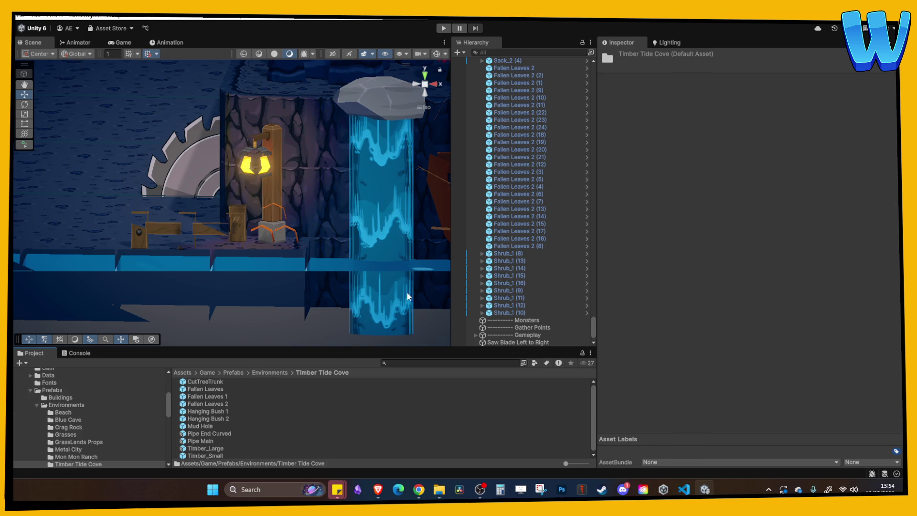
scroll(289, 418, down, 1)
- Drag Saw Blade Left to Right into the folder as a prefab and open it for editing
mouse_move(529, 338)
mouse_down()
mouse_move(430, 373)
mouse_move(95, 453)
mouse_move(96, 442)
mouse_move(87, 471)
mouse_move(86, 385)
mouse_move(84, 414)
mouse_move(106, 413)
mouse_up()
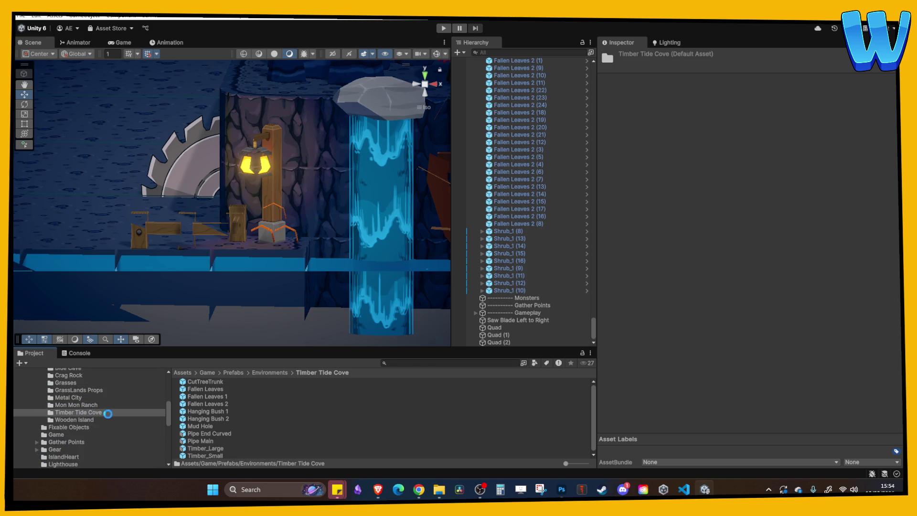
click(231, 427)
click(222, 433)
click(217, 440)
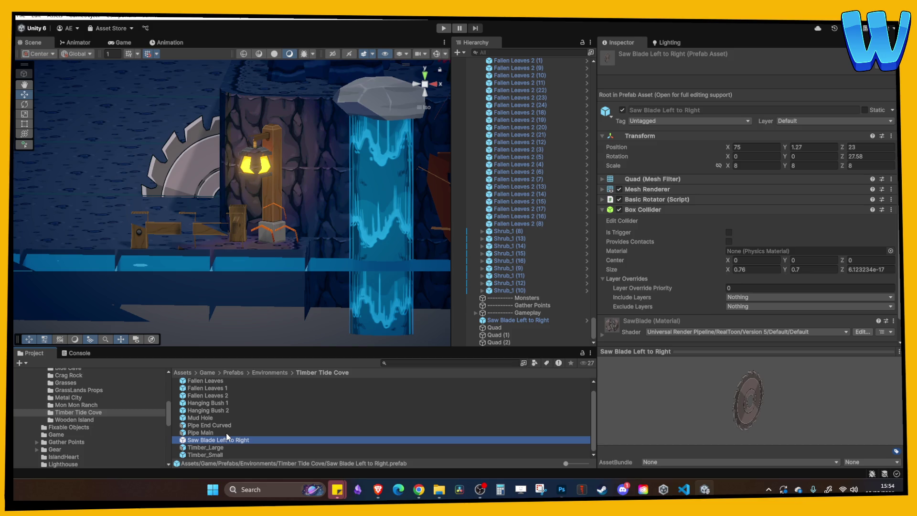
double_click(231, 440)
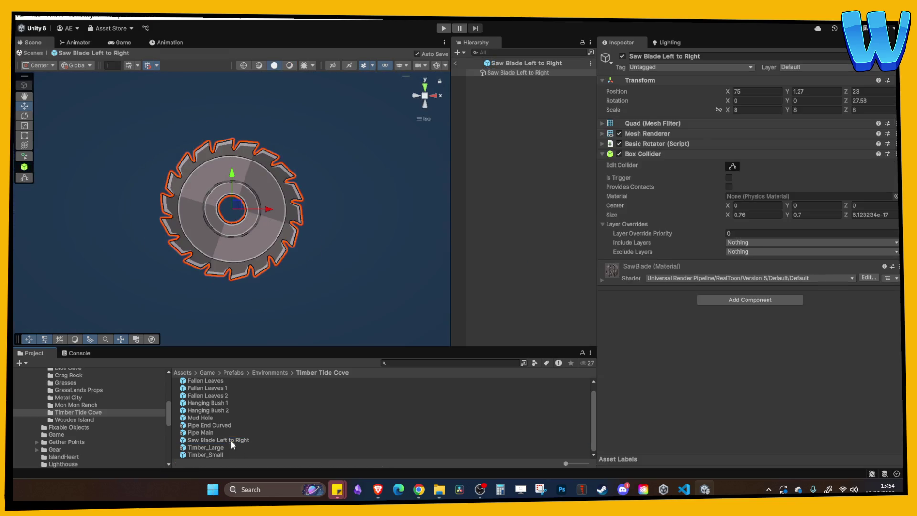
- Check the saw blade prefab's collider edge-on, then enter Play mode to test Timber Tide Caverns
click(732, 167)
scroll(381, 178, up, 2)
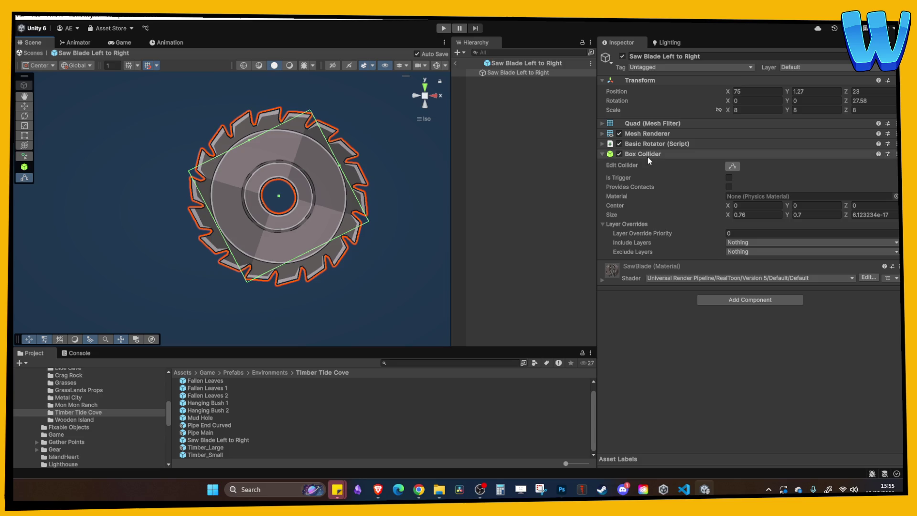
mouse_move(376, 173)
mouse_down()
mouse_move(439, 194)
mouse_move(301, 188)
mouse_up()
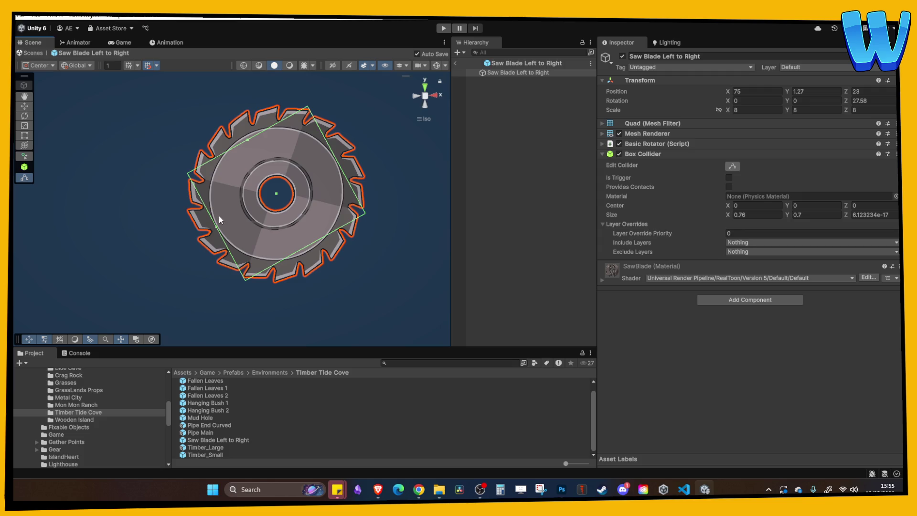
drag(335, 143, 449, 113)
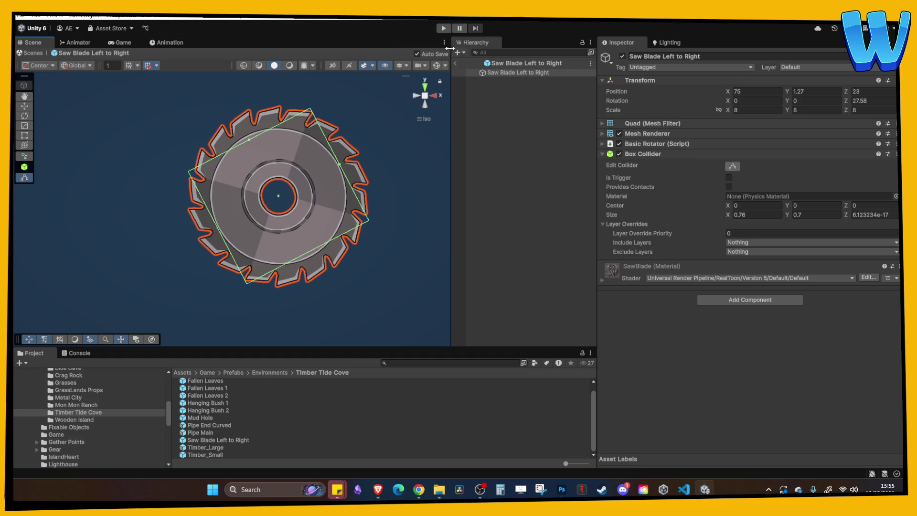
click(447, 29)
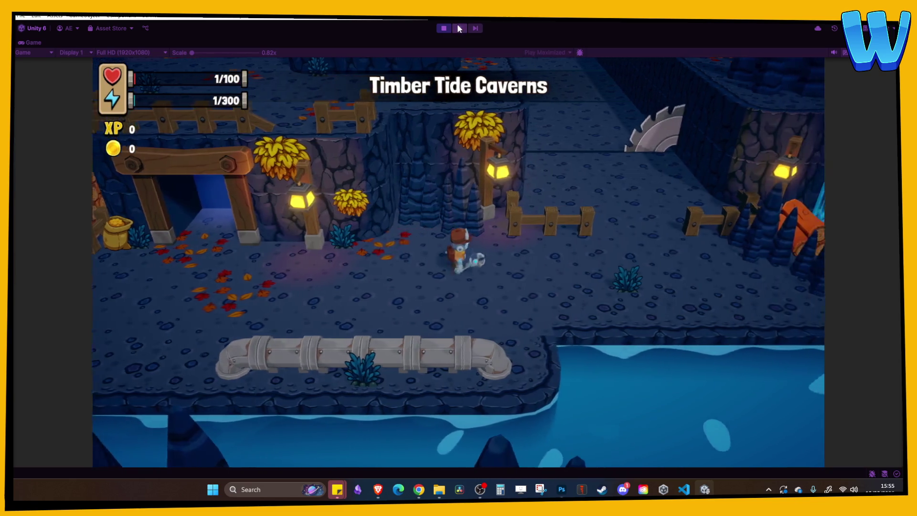
- Restart Play with the Game view set to Play Focused and walk the character right
click(444, 28)
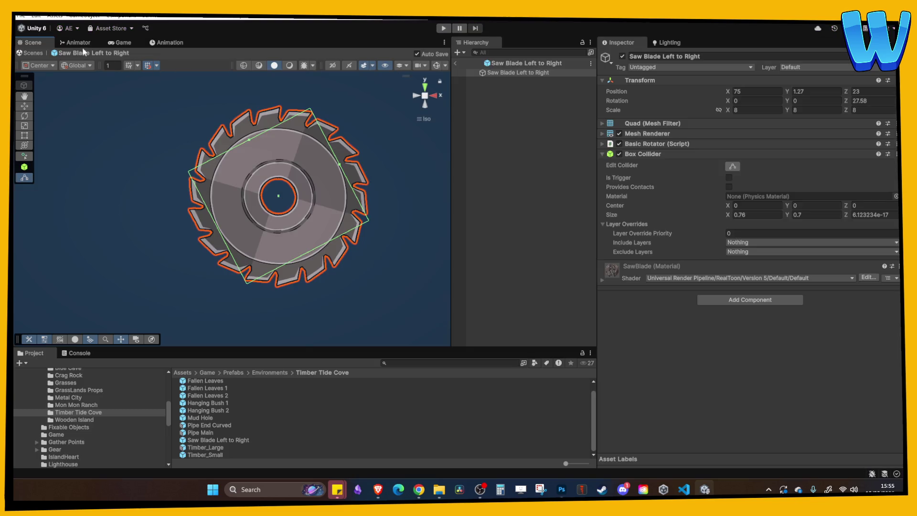
click(117, 43)
click(338, 52)
click(340, 63)
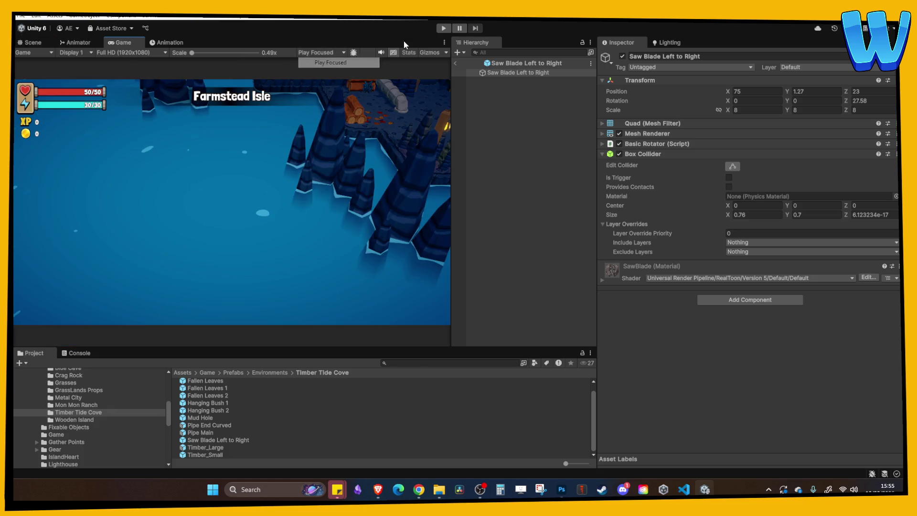
click(444, 28)
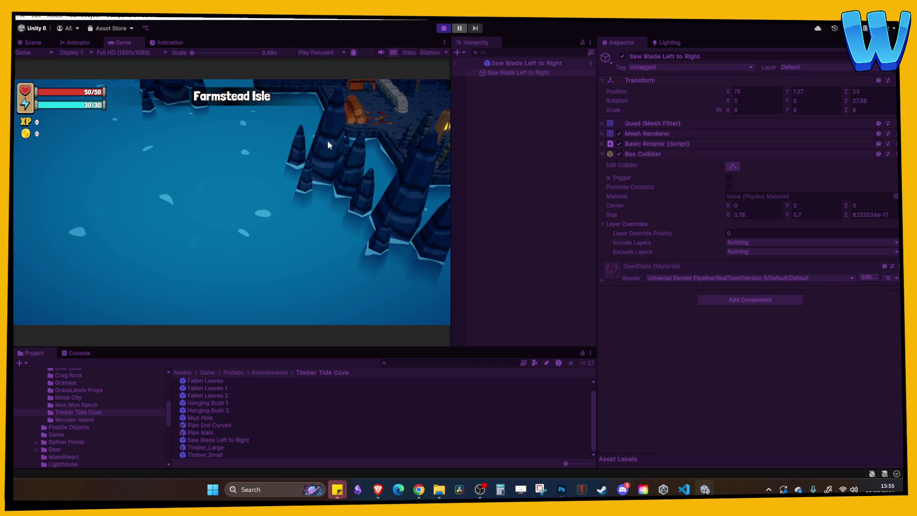
key(d)
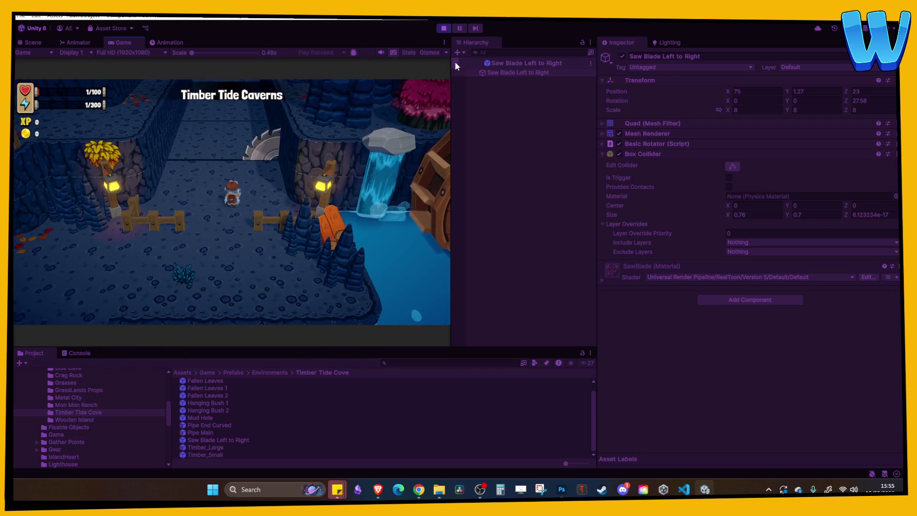
- Return to the full level, inspect Saw Blade Left to Right's collider, and stop Play
click(29, 43)
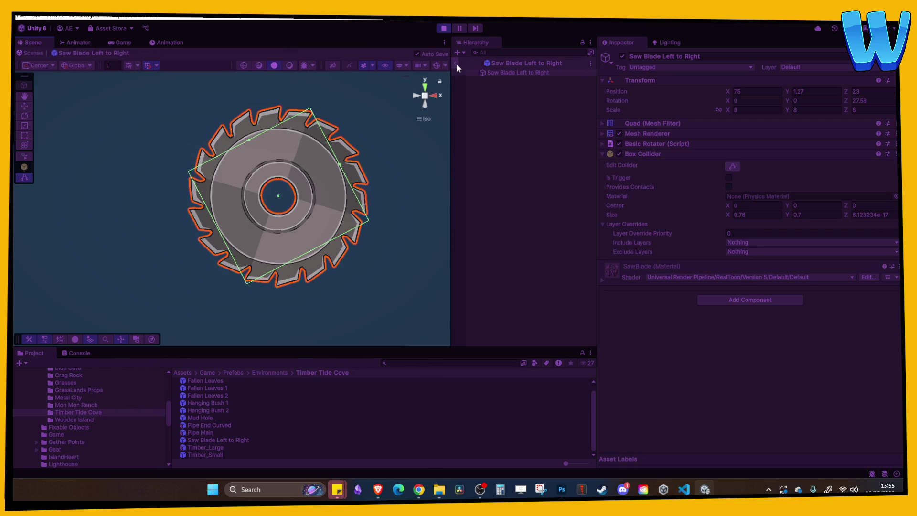
click(457, 63)
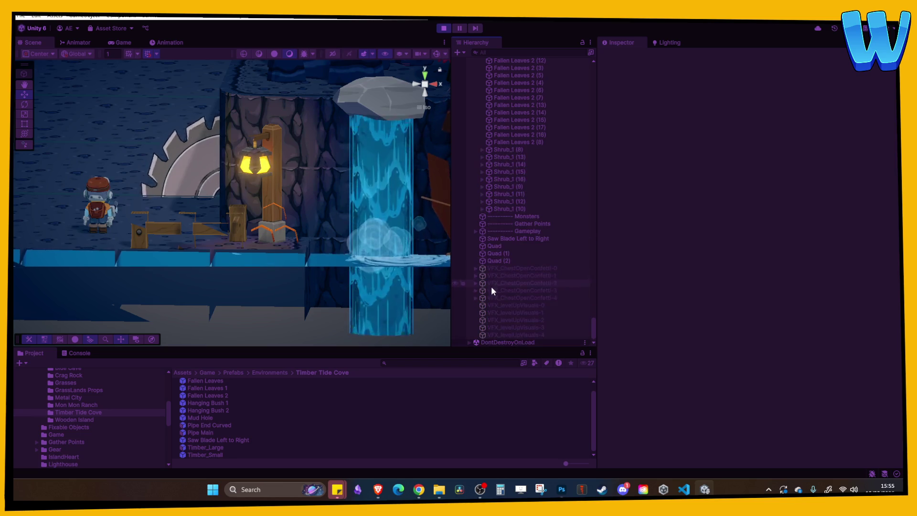
scroll(492, 285, down, 3)
click(518, 239)
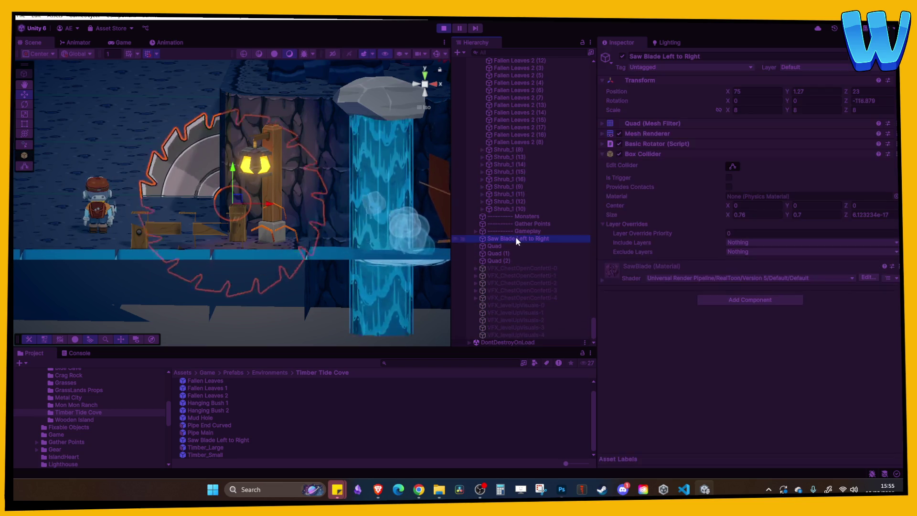
click(733, 167)
mouse_move(308, 184)
mouse_down()
mouse_move(134, 165)
mouse_move(170, 220)
mouse_move(136, 229)
mouse_up()
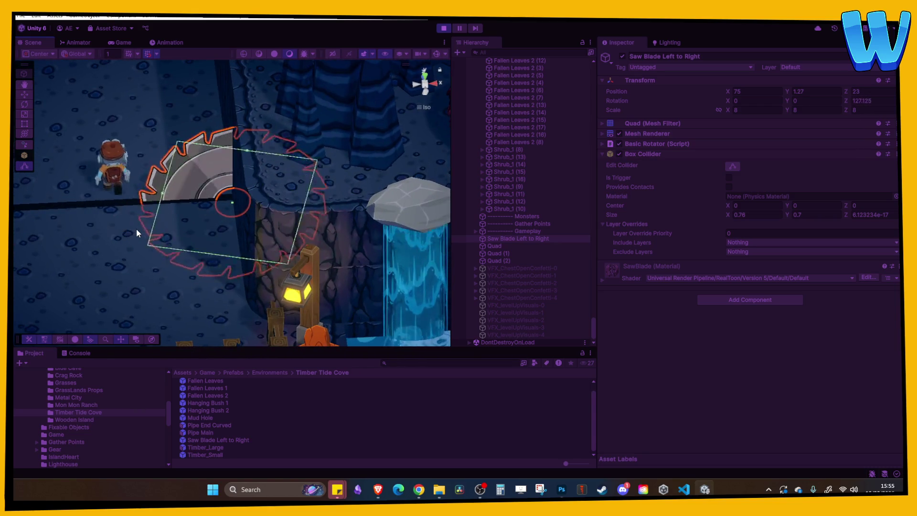
click(444, 27)
- Open the Saw Blade Left to Right prefab in isolation
right_click(500, 320)
mouse_move(574, 211)
click(669, 219)
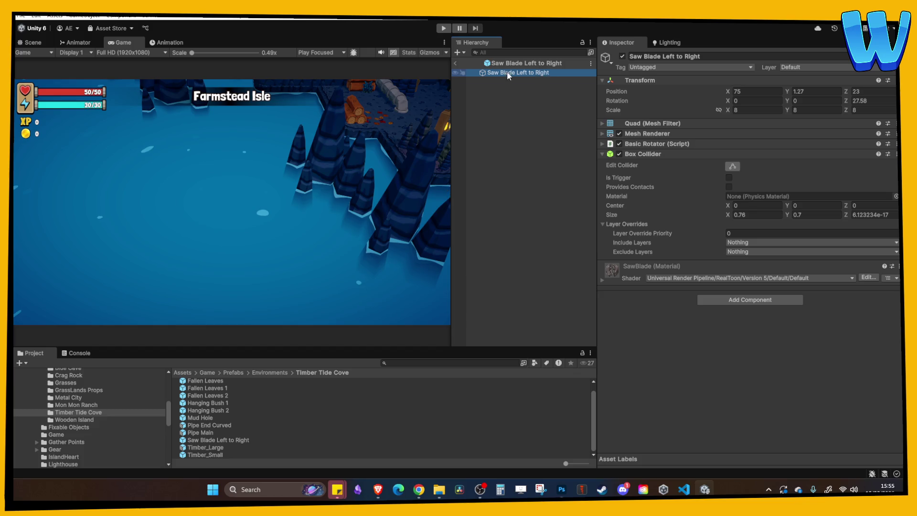
- Exit prefab isolation and move Saw Blade Left to Right to X 80
click(456, 62)
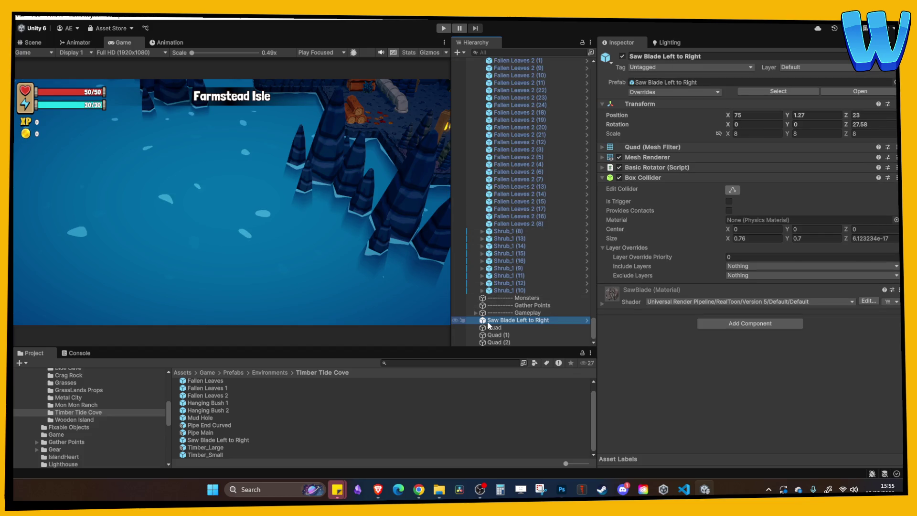
right_click(501, 323)
key(Escape)
click(34, 44)
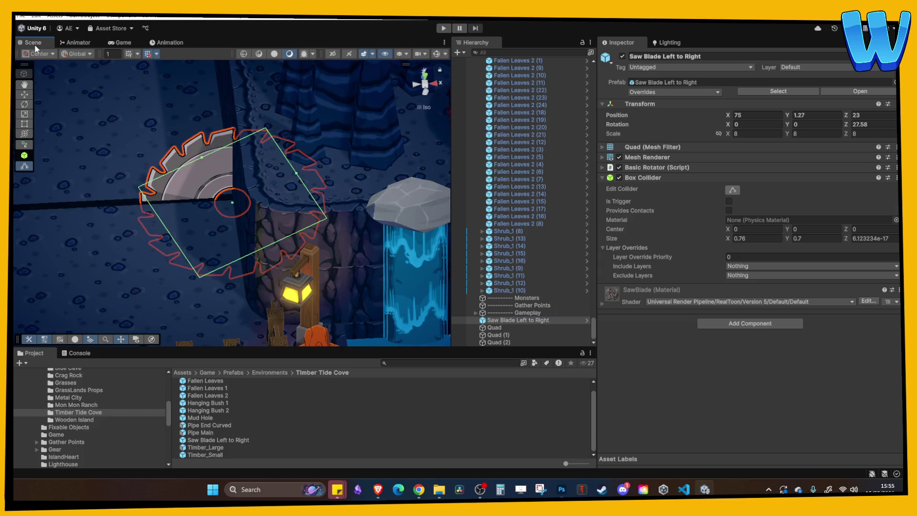
scroll(217, 173, down, 5)
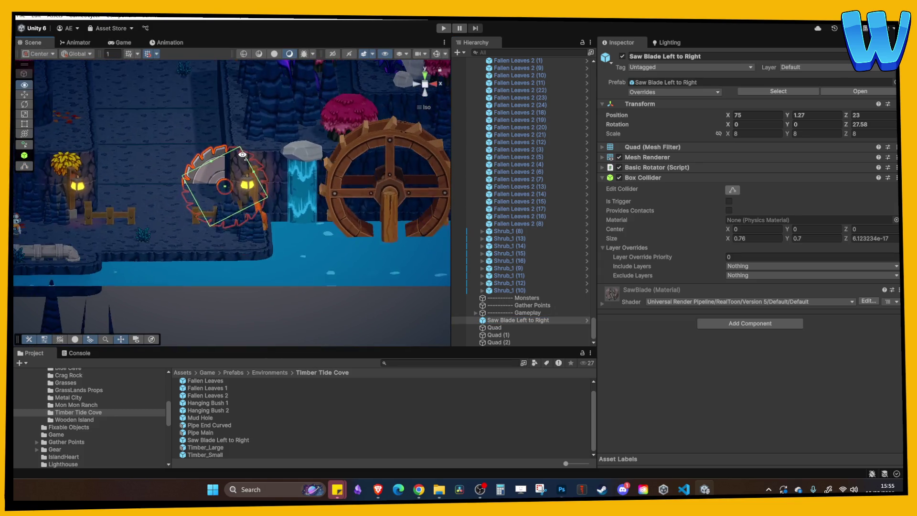
click(26, 95)
drag(259, 181, 317, 196)
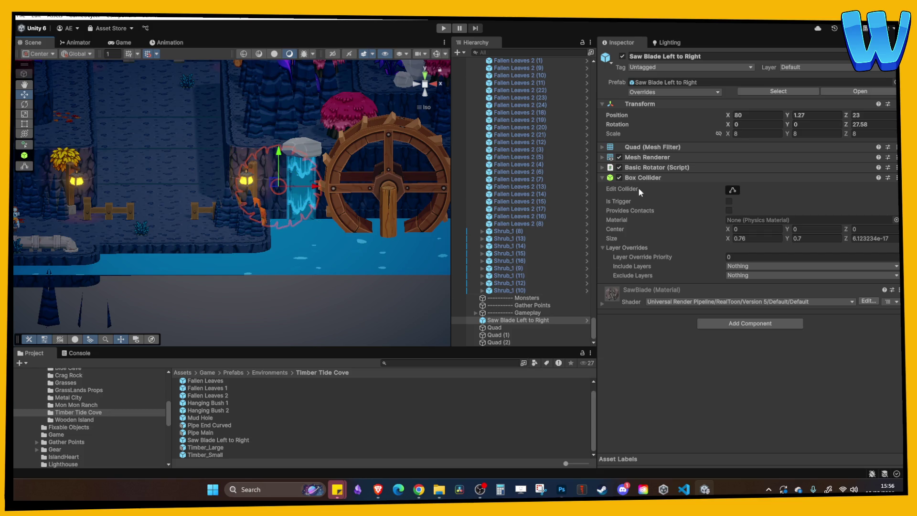
- Create a SawBlade_LeftToRight animation clip saved in the Environment Animations folder
click(164, 41)
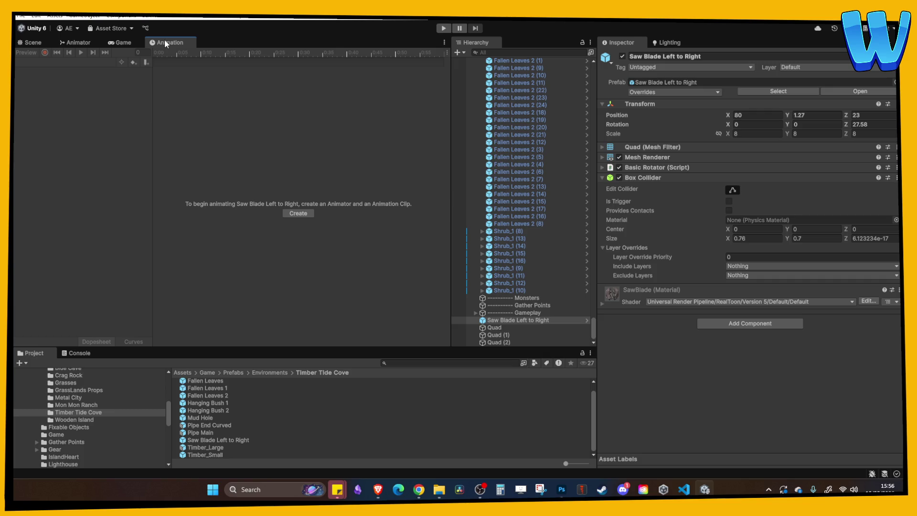
click(308, 214)
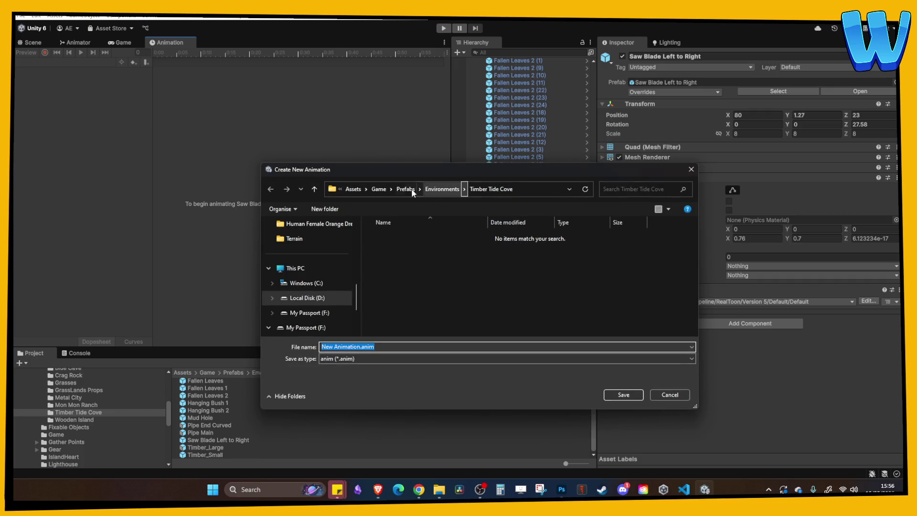
click(380, 190)
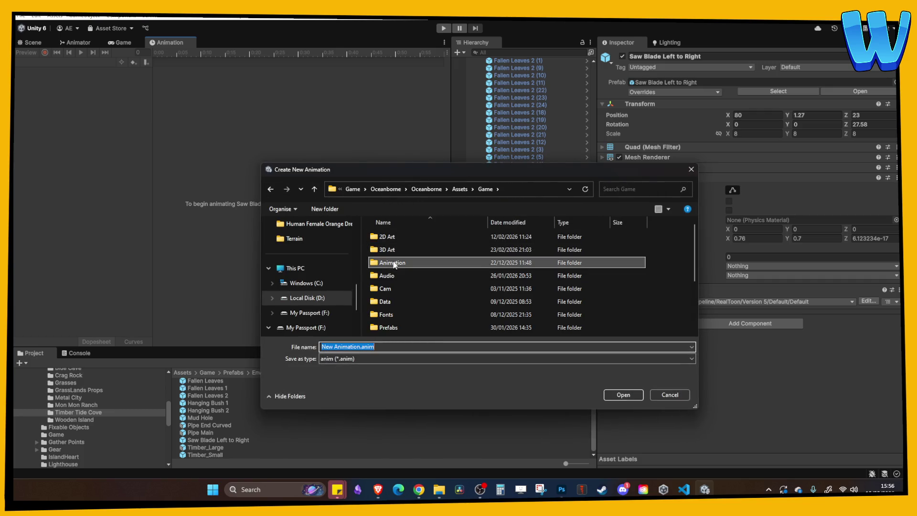
double_click(399, 263)
double_click(403, 237)
click(401, 359)
click(399, 358)
triple_click(410, 347)
text(SawBlade_LeftToRight)
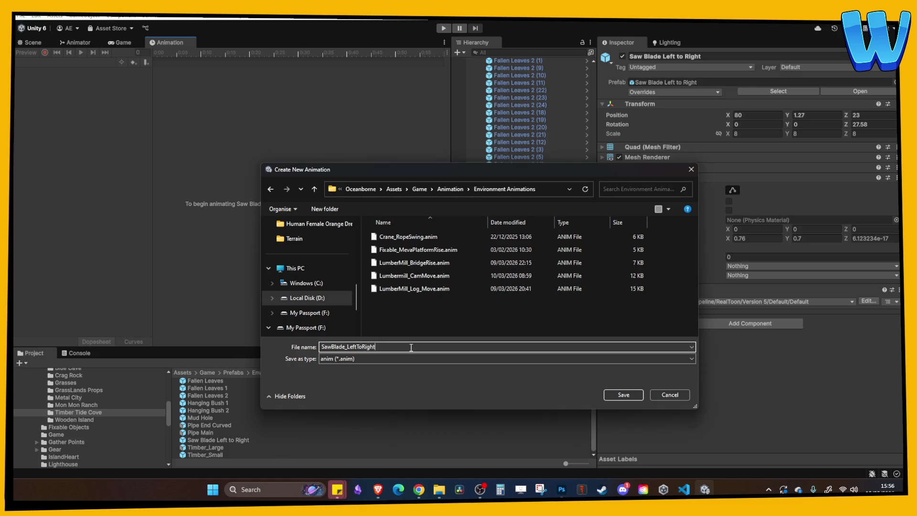
key(Return)
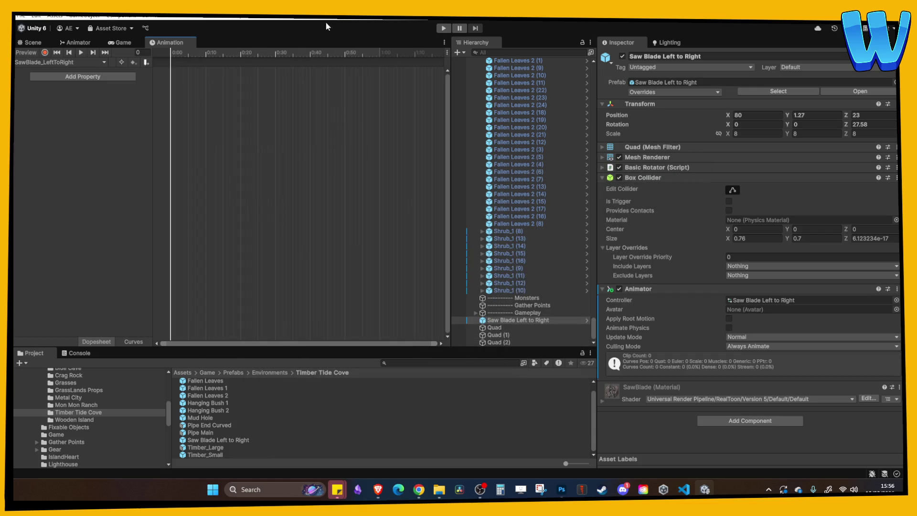
middle_click(176, 46)
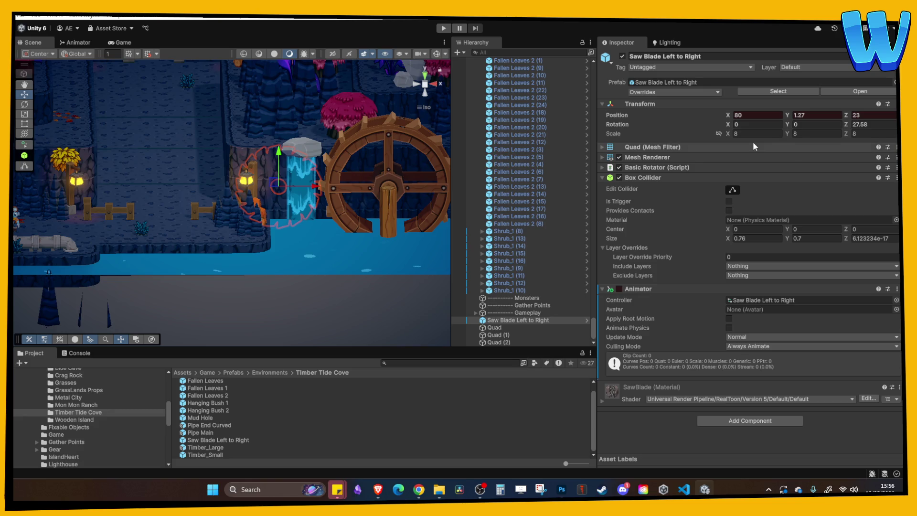
- Drag the saw blade left from X 80 to X 58.2, beside the left lantern
mouse_move(315, 192)
mouse_down()
mouse_move(85, 197)
mouse_move(30, 188)
mouse_move(81, 190)
mouse_up()
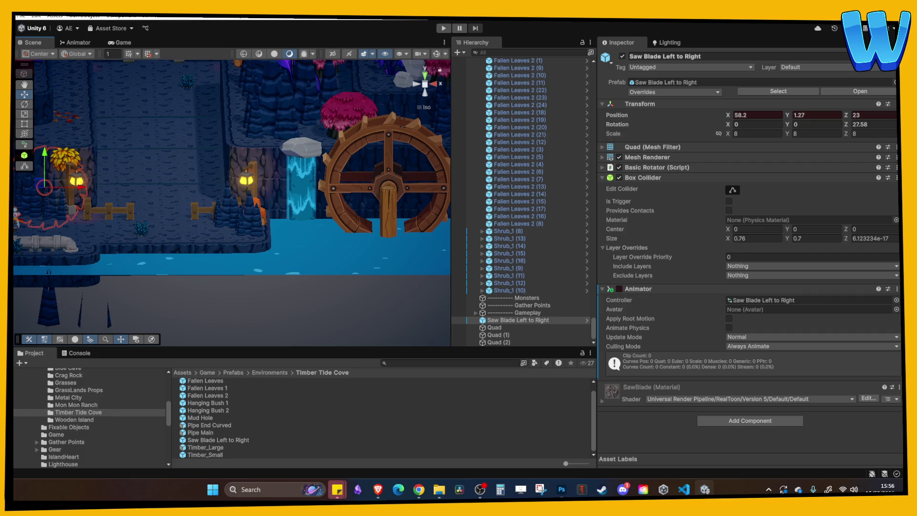
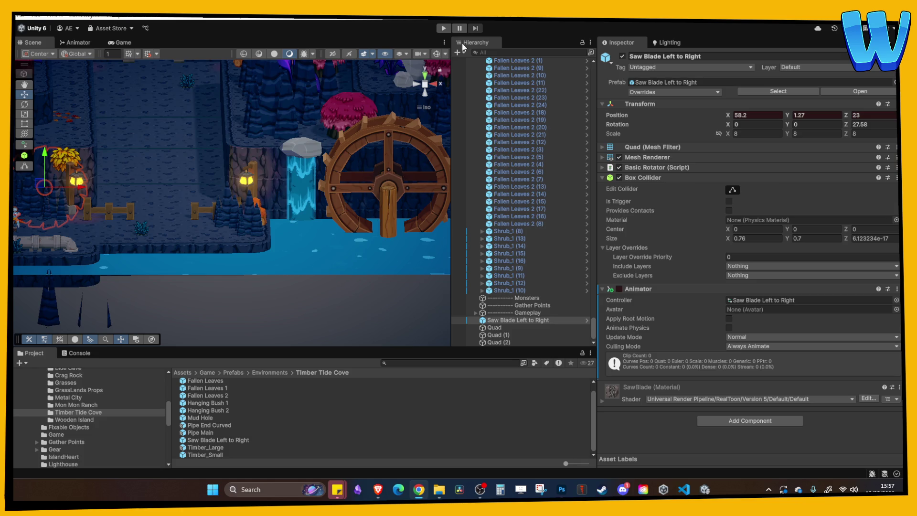
- Play-test the level to watch the saw blade spin and slide across the path, then stop
click(445, 29)
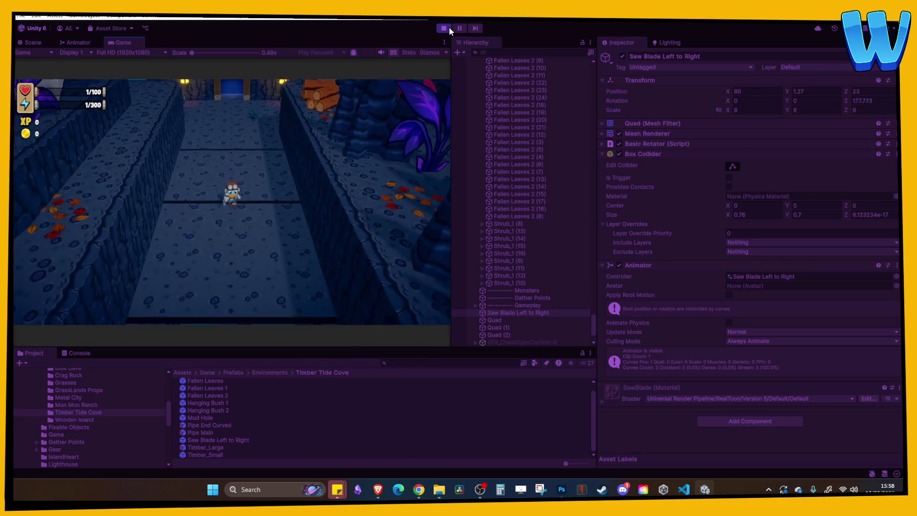
click(450, 27)
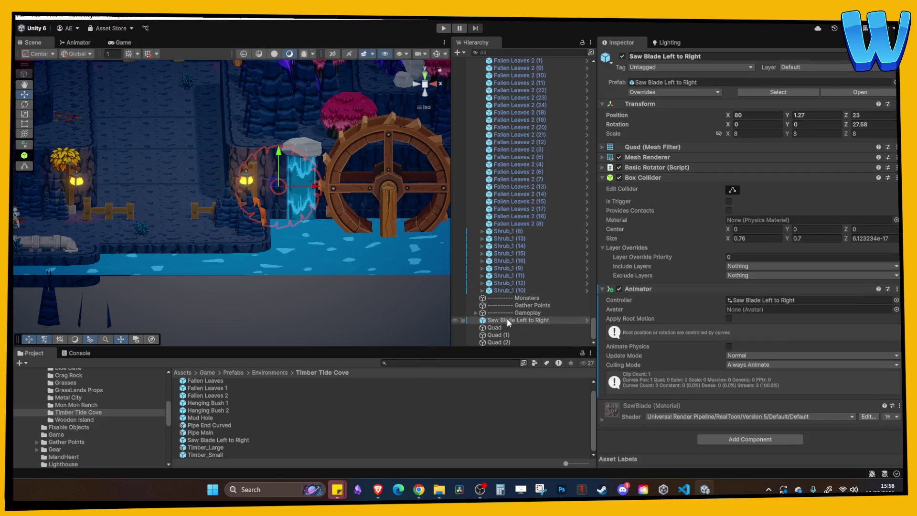
- Duplicate the saw blade and move the copy further along the path on Z
double_click(508, 320)
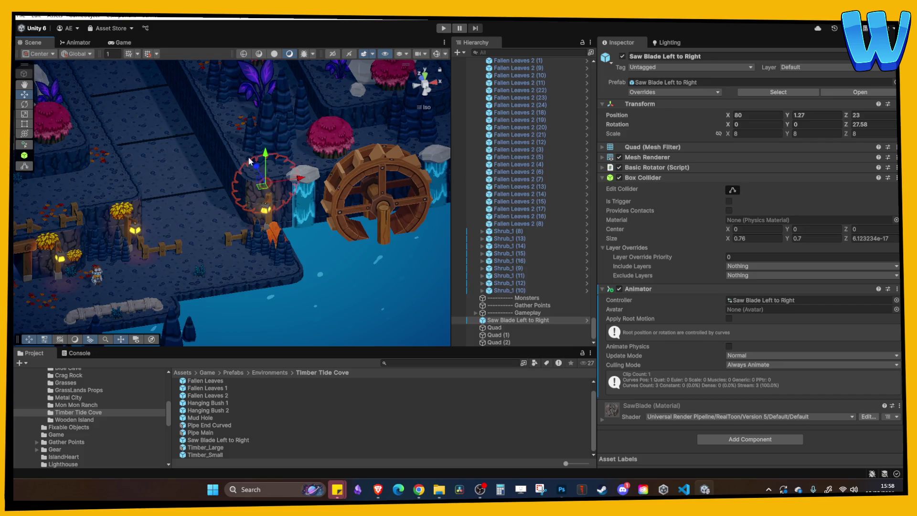
key(ctrl+d)
mouse_move(209, 112)
mouse_down()
mouse_move(215, 153)
mouse_move(241, 134)
mouse_move(233, 113)
mouse_move(342, 173)
mouse_up()
drag(177, 121, 179, 122)
- Play-test both saw blades, walking the character toward them and inspecting Saw Blade Left to Right (1)
click(441, 30)
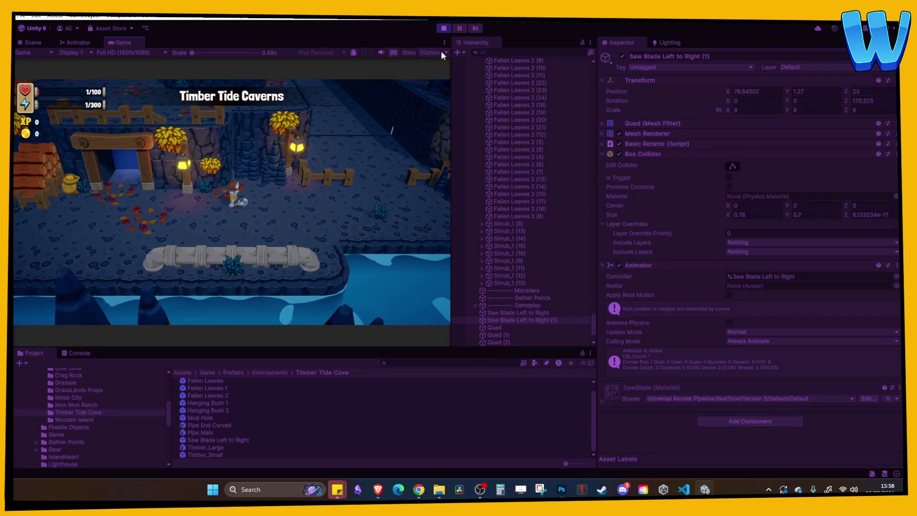
key(w)
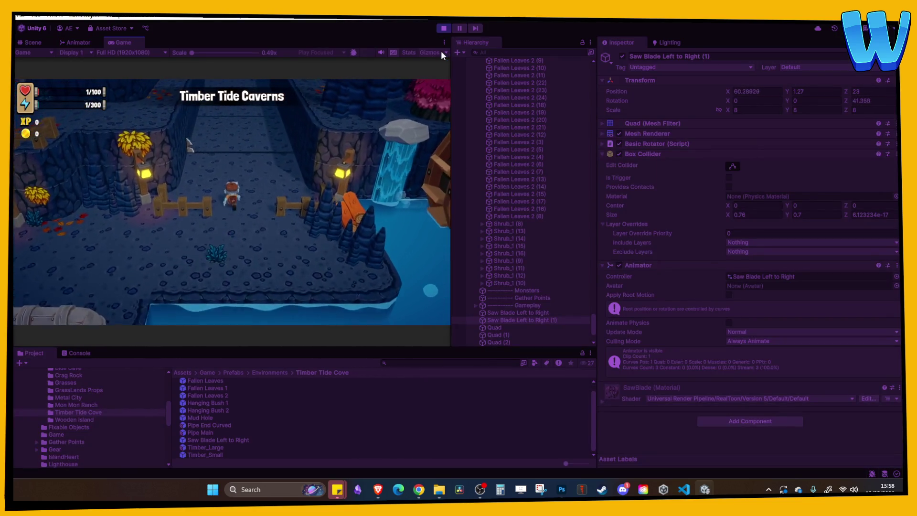
key(w)
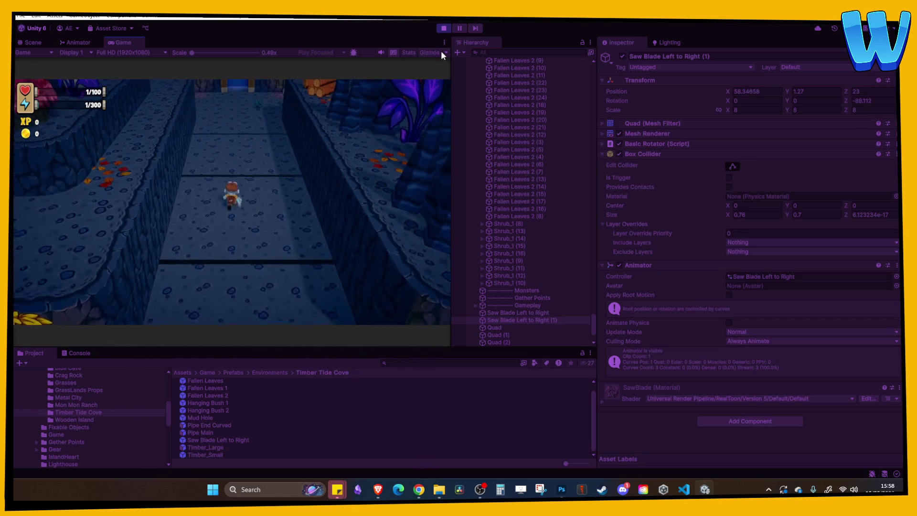
key(s)
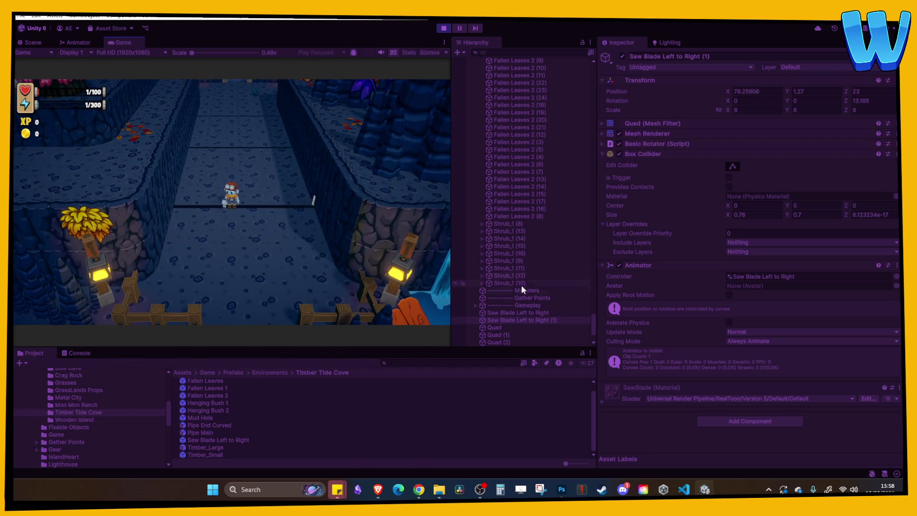
click(518, 320)
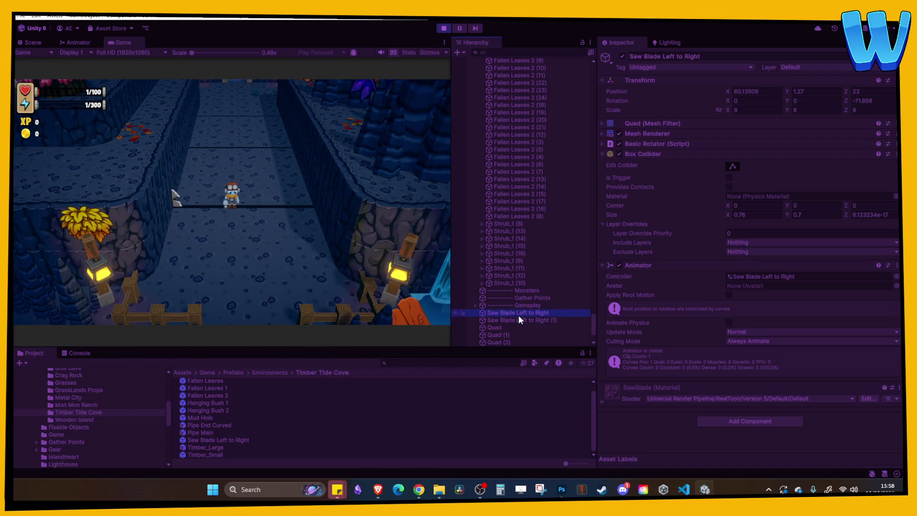
click(444, 29)
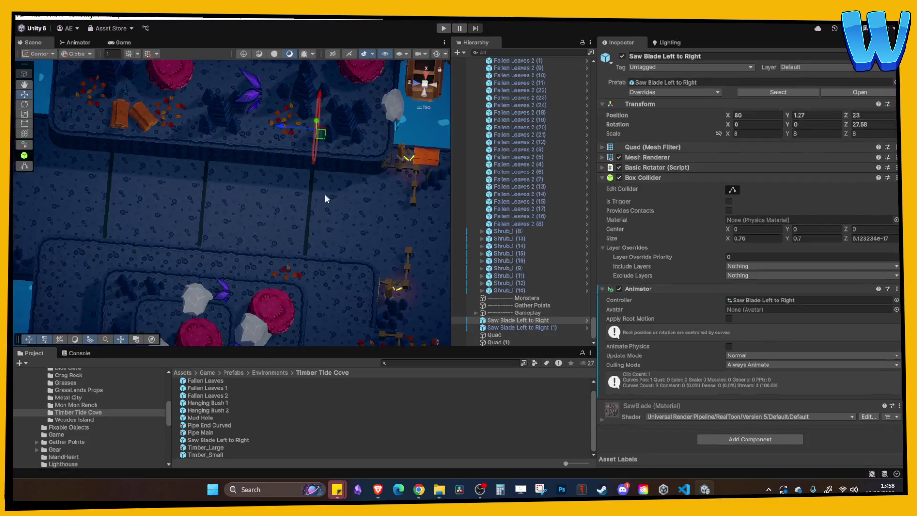
- Collapse the Box Collider and compare the saw blade positions: original at Z 23, copy at Z 35.31
key(f)
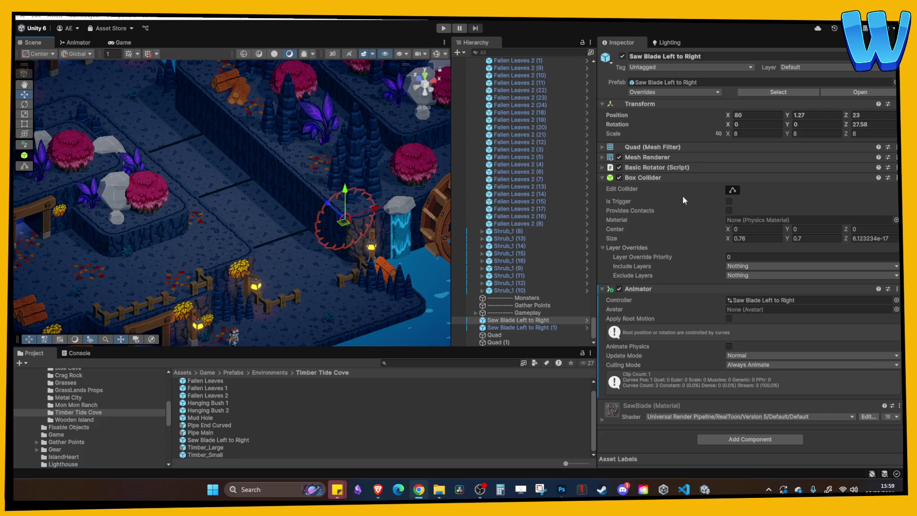
click(655, 178)
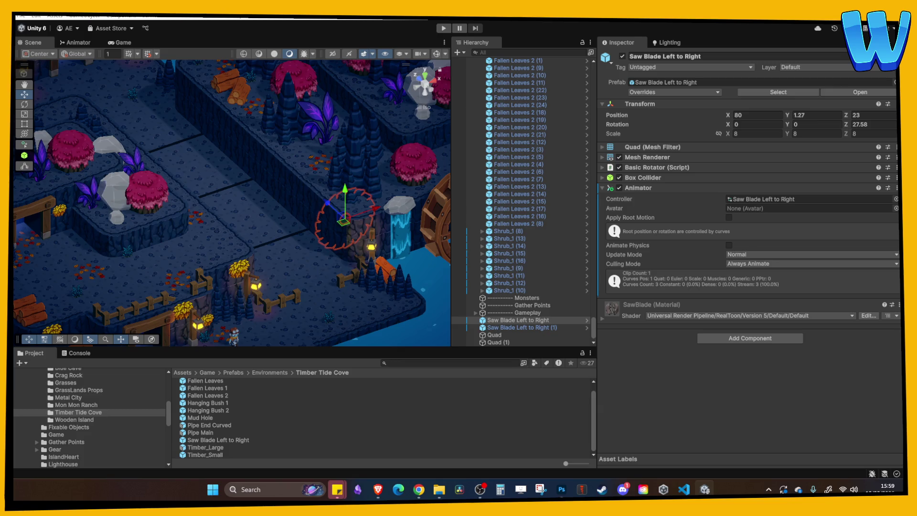
click(537, 325)
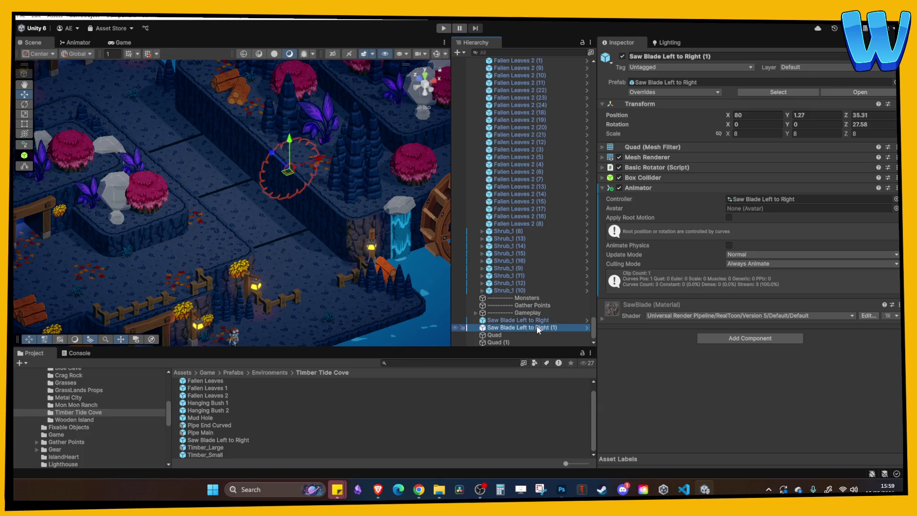
click(535, 321)
click(534, 326)
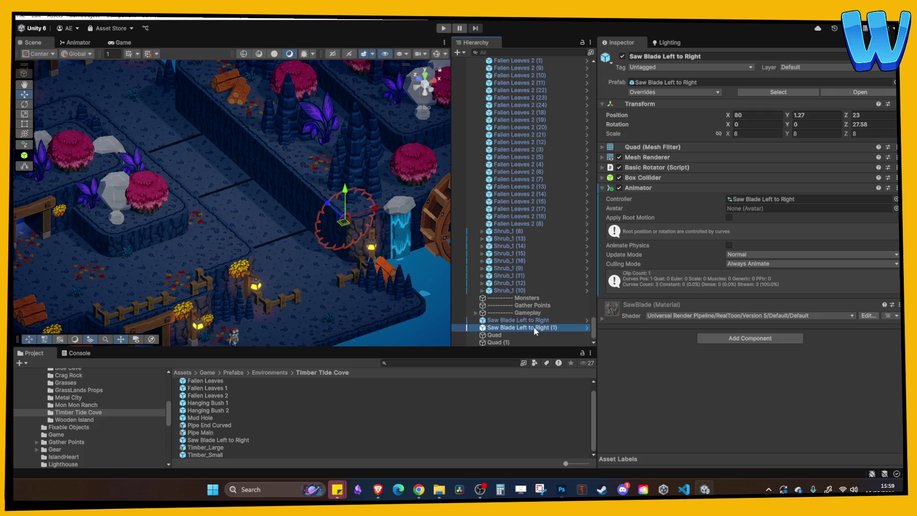
click(529, 319)
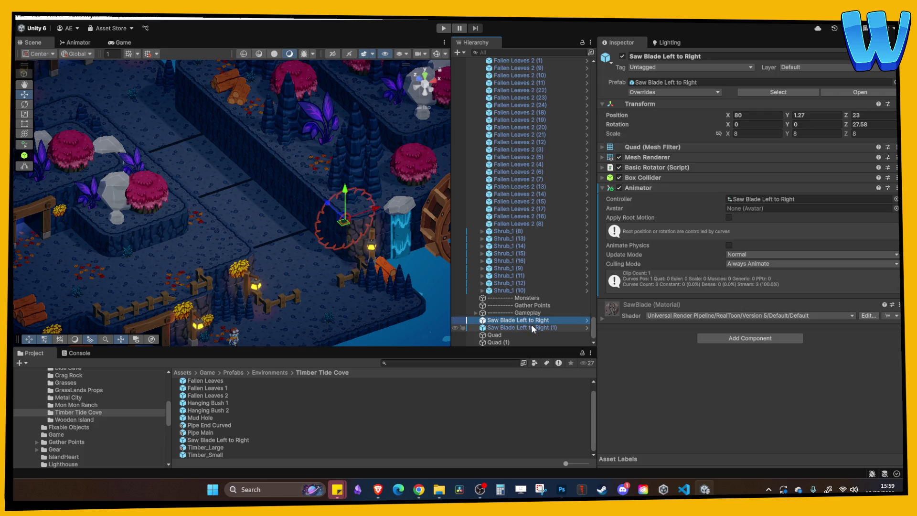
click(531, 326)
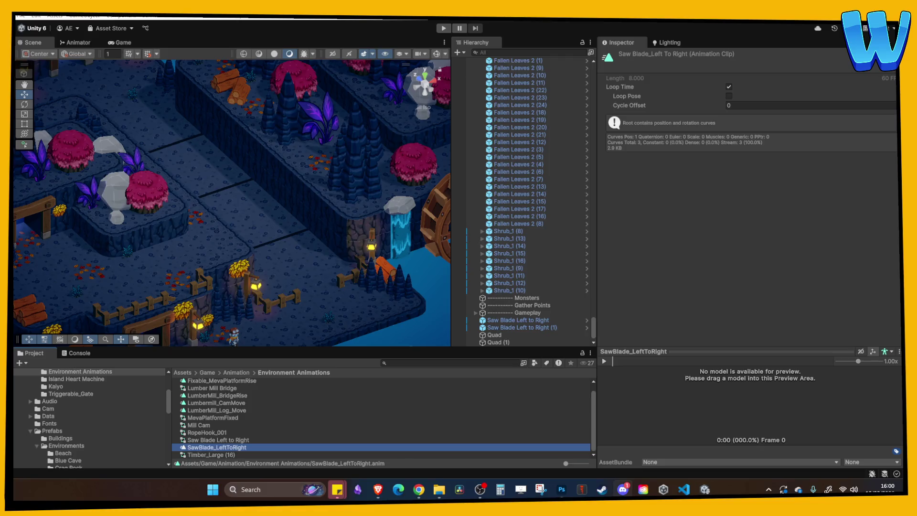
- Locate the SawBlade_LeftToRight clip in Environment Animations and reselect the original saw blade in the level
key(alt+Tab)
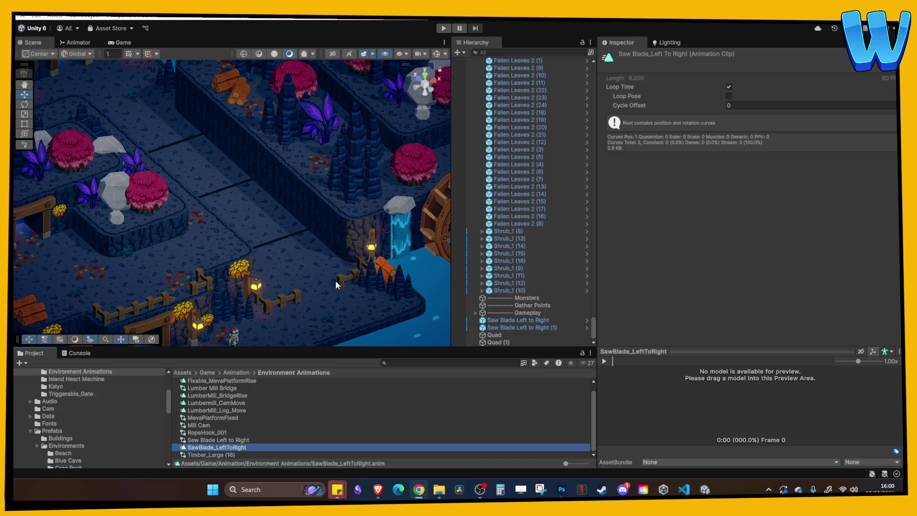
click(507, 320)
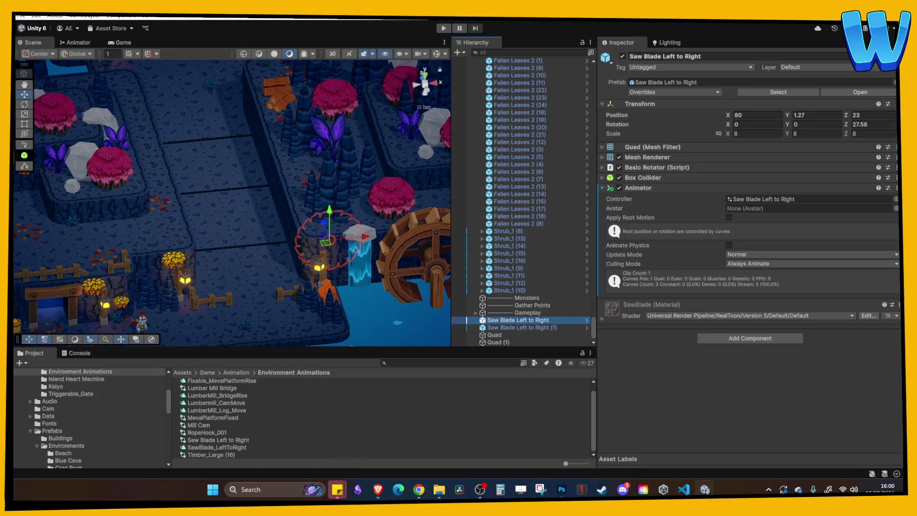